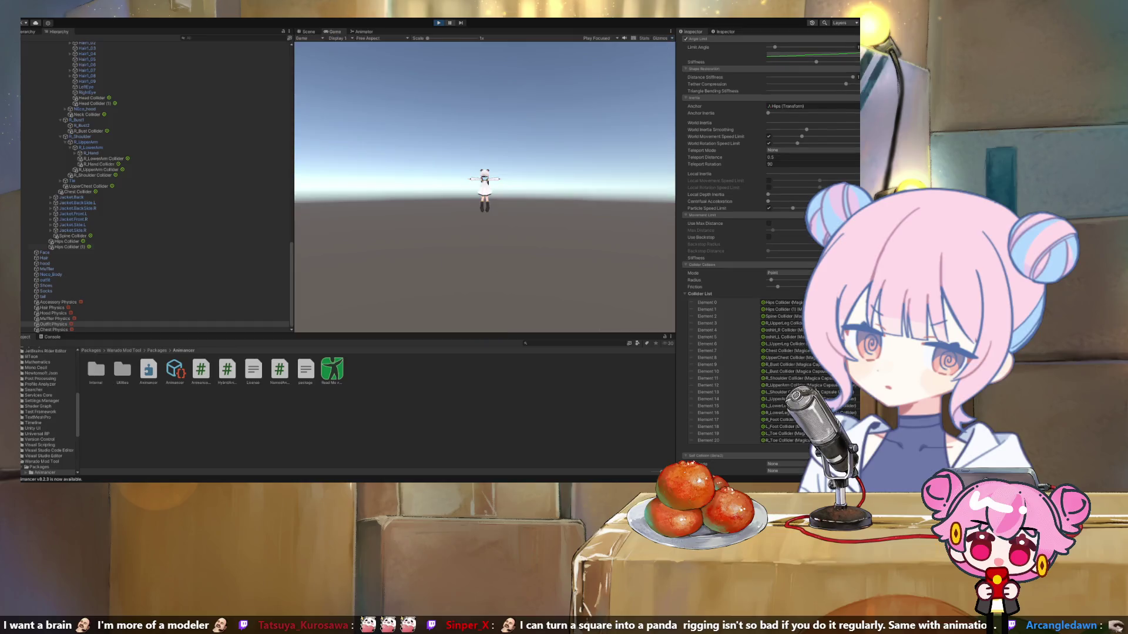
Switch to the Scene view of the running avatar and select the kureeji_QuQu root.
click(307, 32)
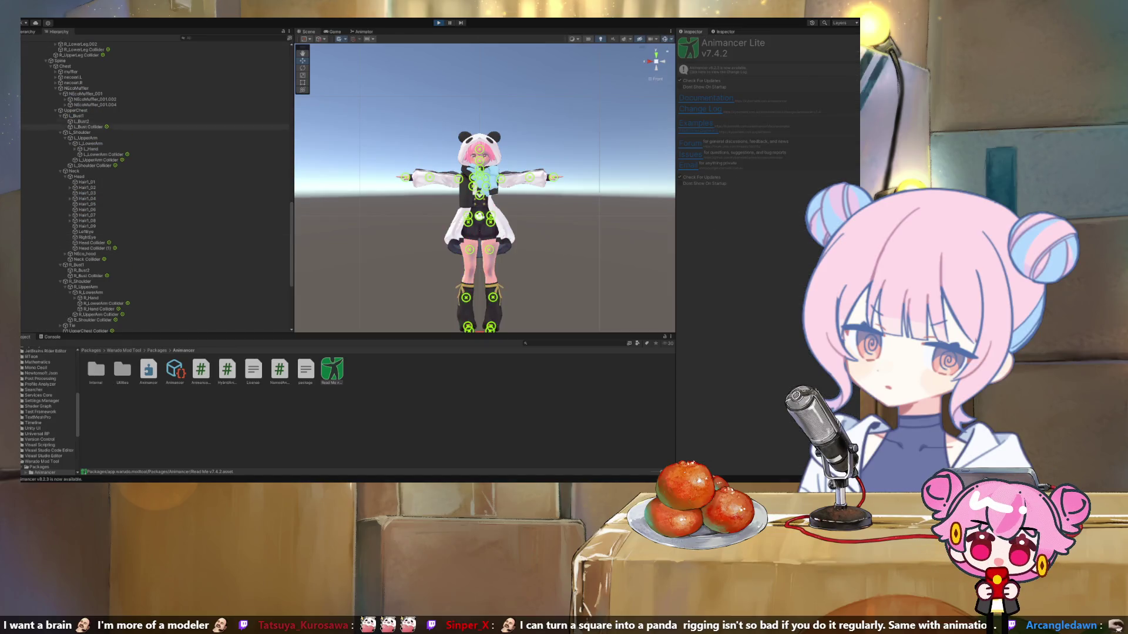
scroll(153, 176, up, 5)
click(49, 185)
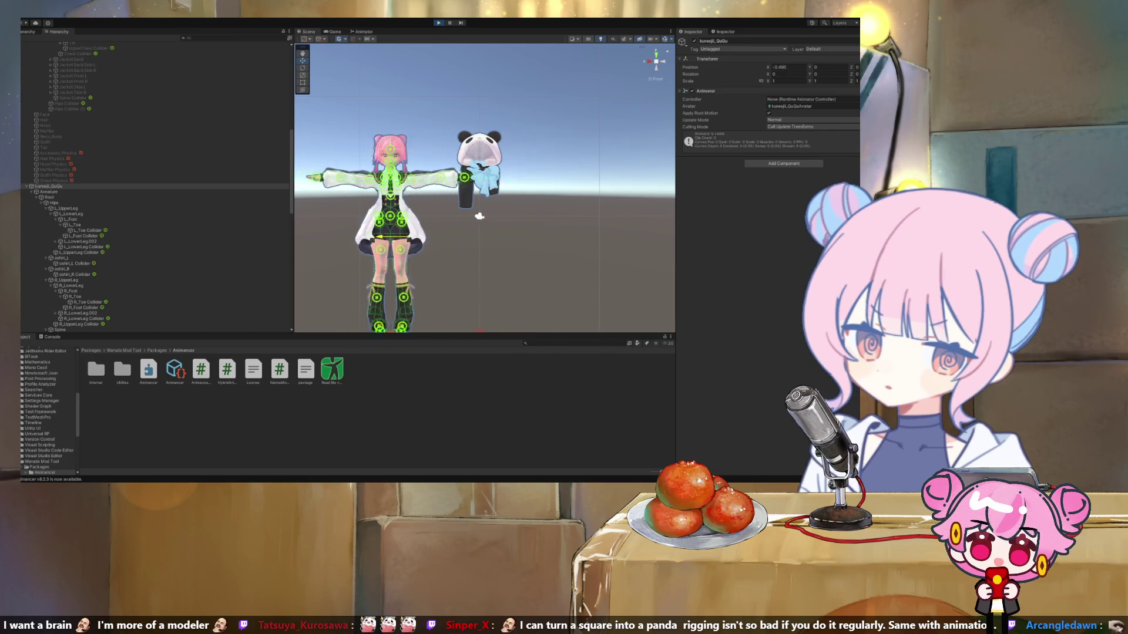
Exit Play mode, select the hood mesh, then its Hood Physics cloth component.
key(ctrl+p)
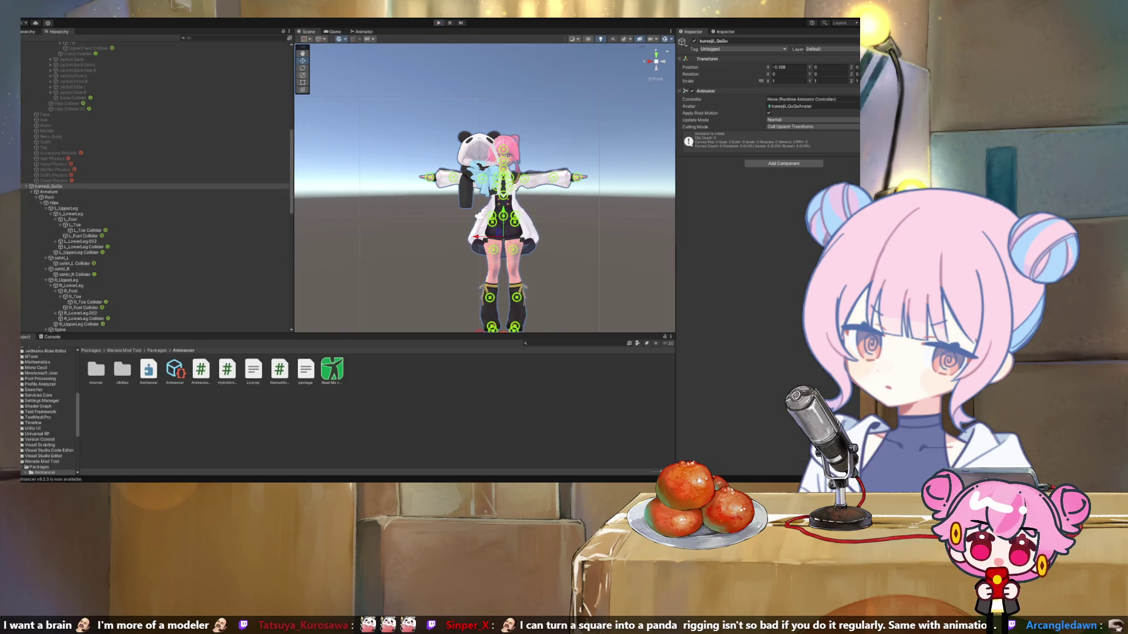
scroll(156, 185, up, 8)
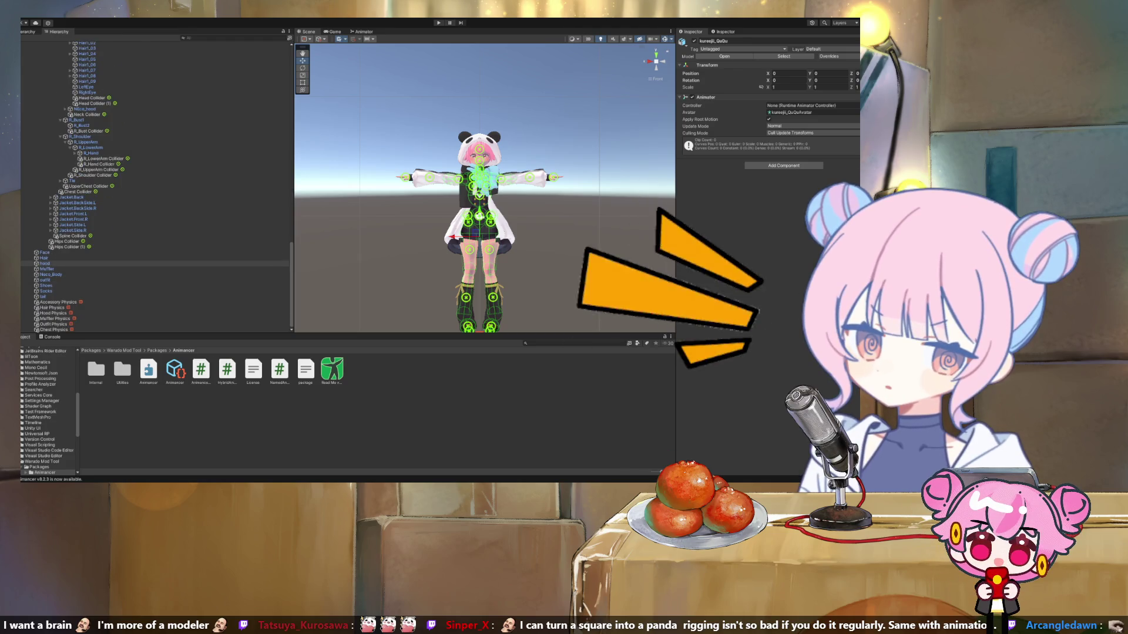
click(44, 263)
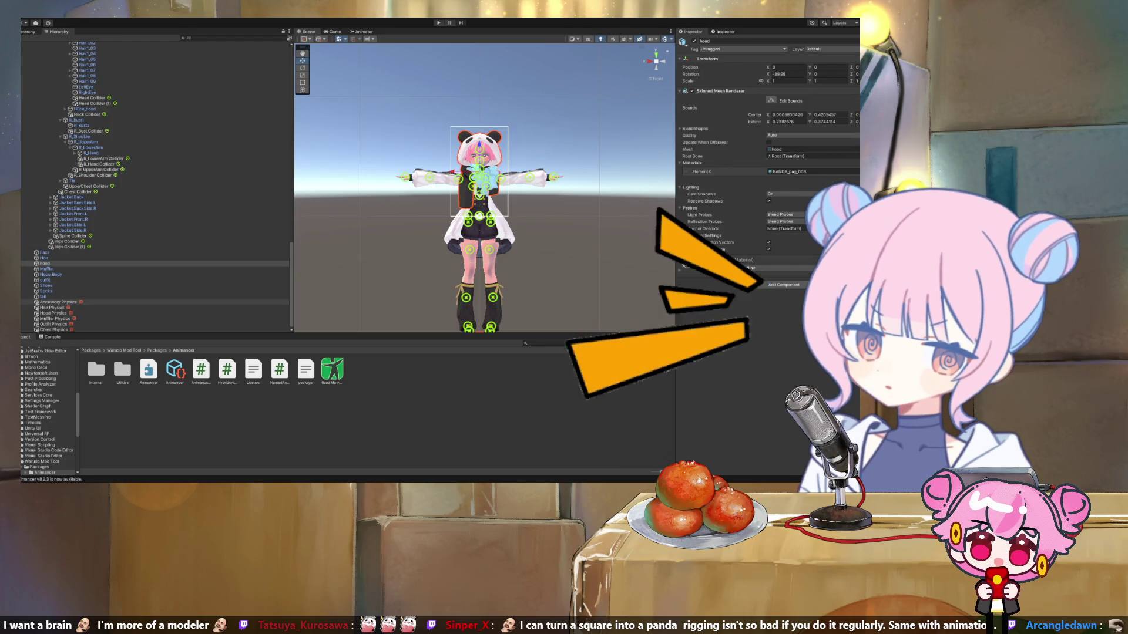
click(53, 313)
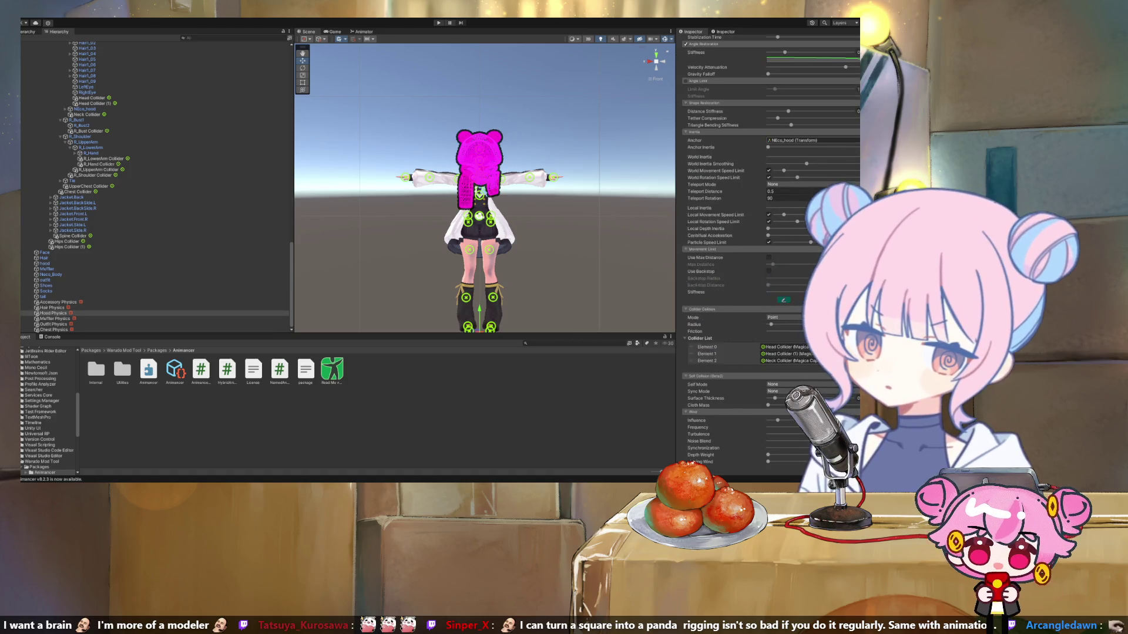
Drag the Head bone into the Hood Physics Anchor field.
scroll(88, 147, up, 5)
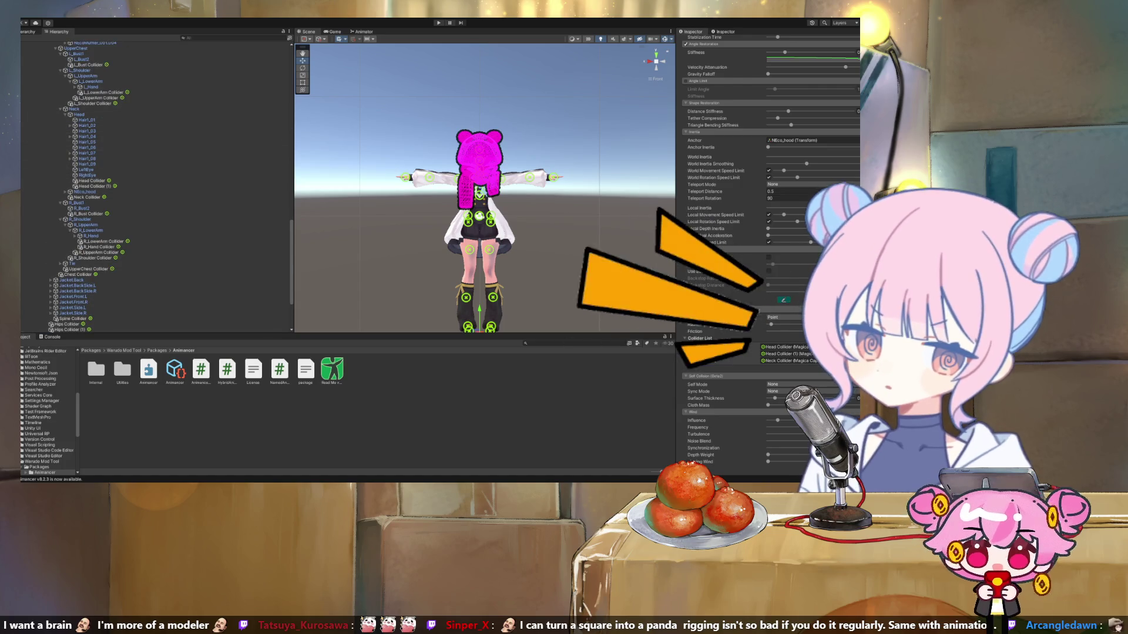
drag(79, 114, 811, 140)
scroll(153, 185, down, 5)
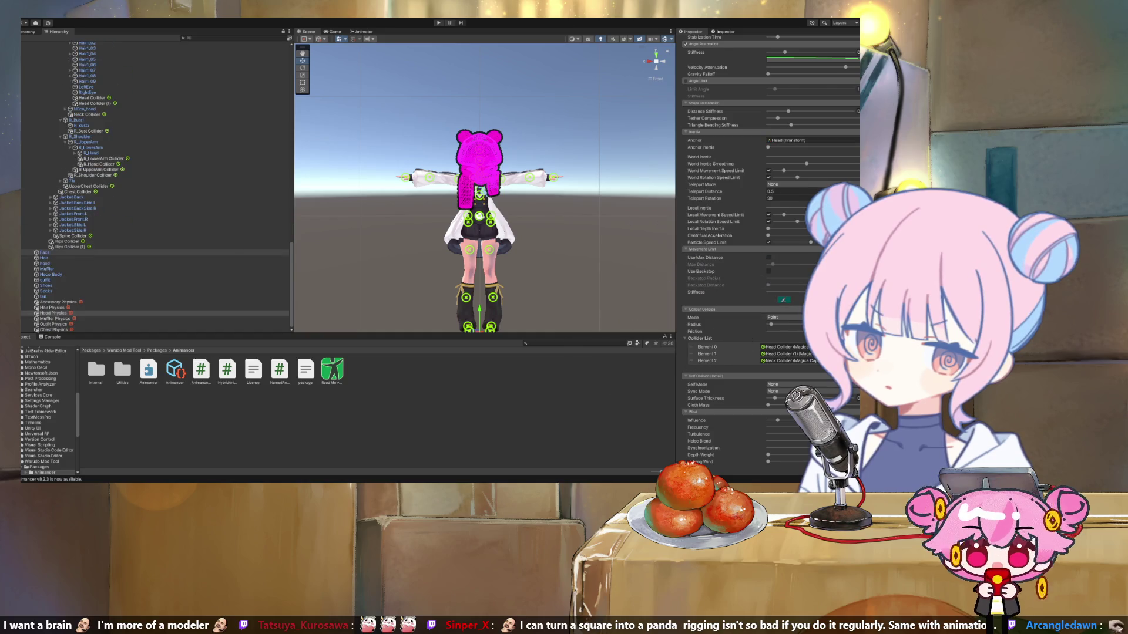
Anchor the Muffler Physics cloth to the Neck bone and enter Play mode.
click(54, 318)
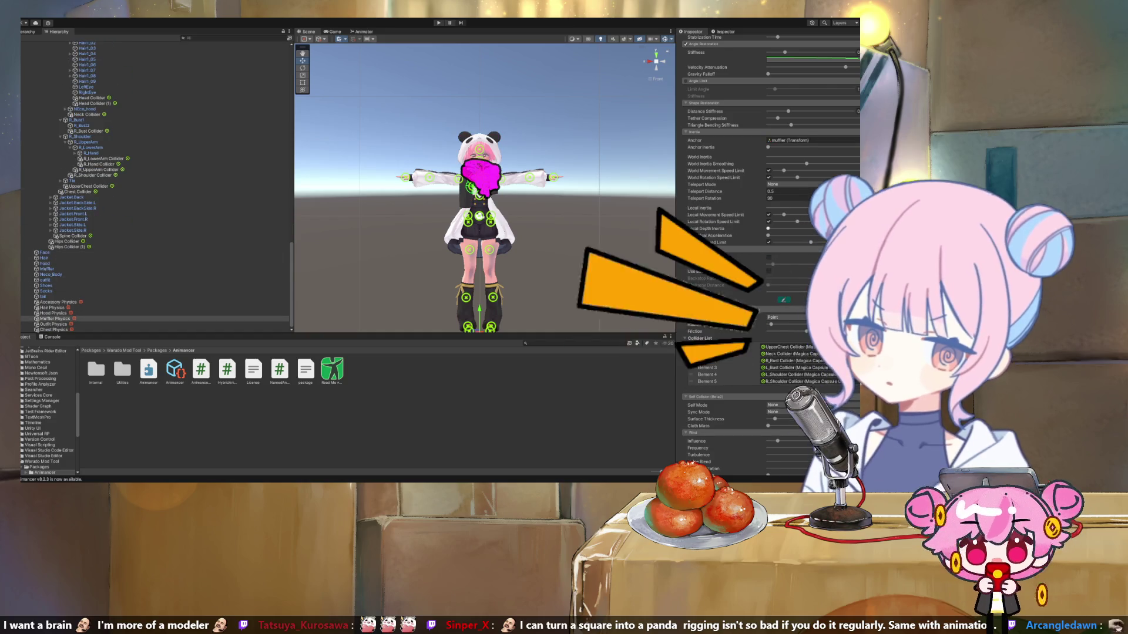
scroll(88, 215, up, 8)
scroll(88, 215, up, 4)
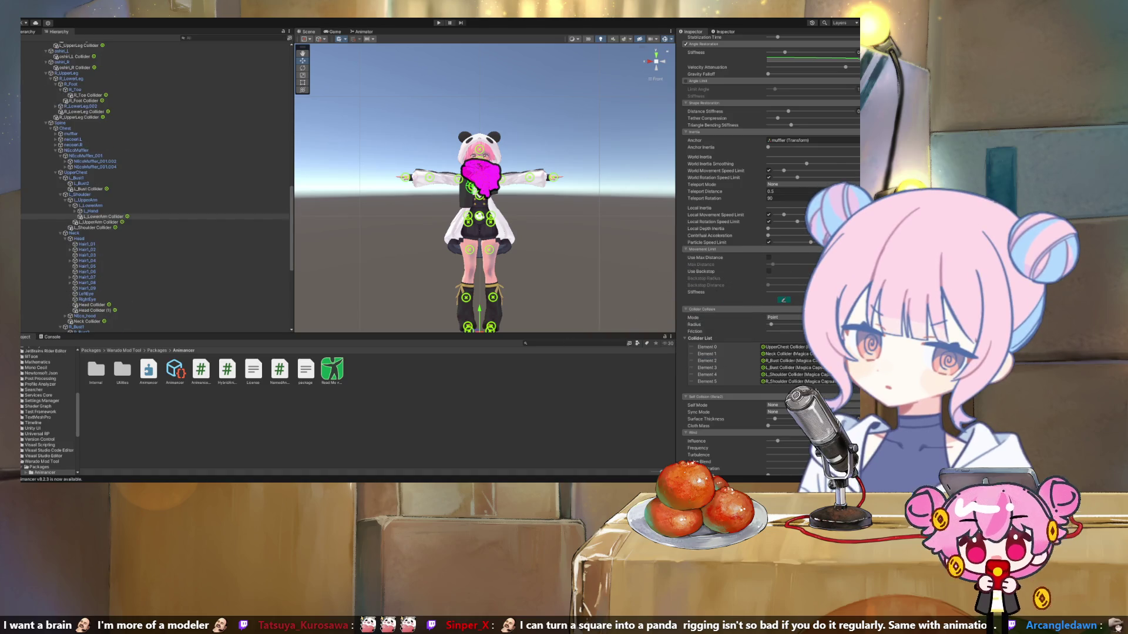
drag(74, 233, 810, 141)
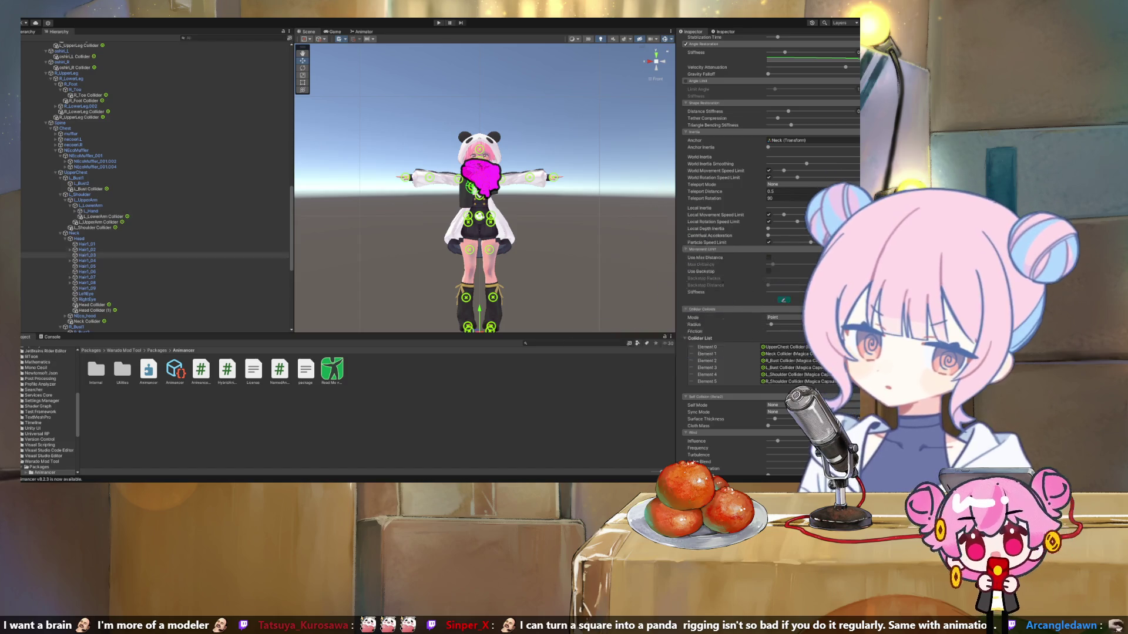
scroll(152, 255, down, 5)
scroll(153, 272, down, 5)
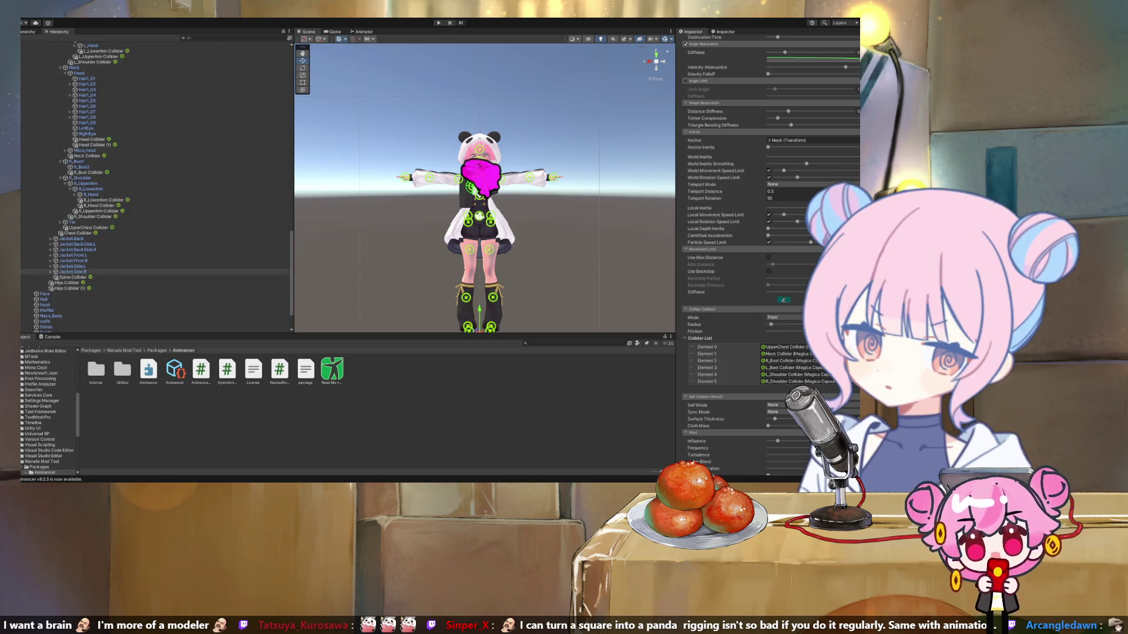
key(ctrl+p)
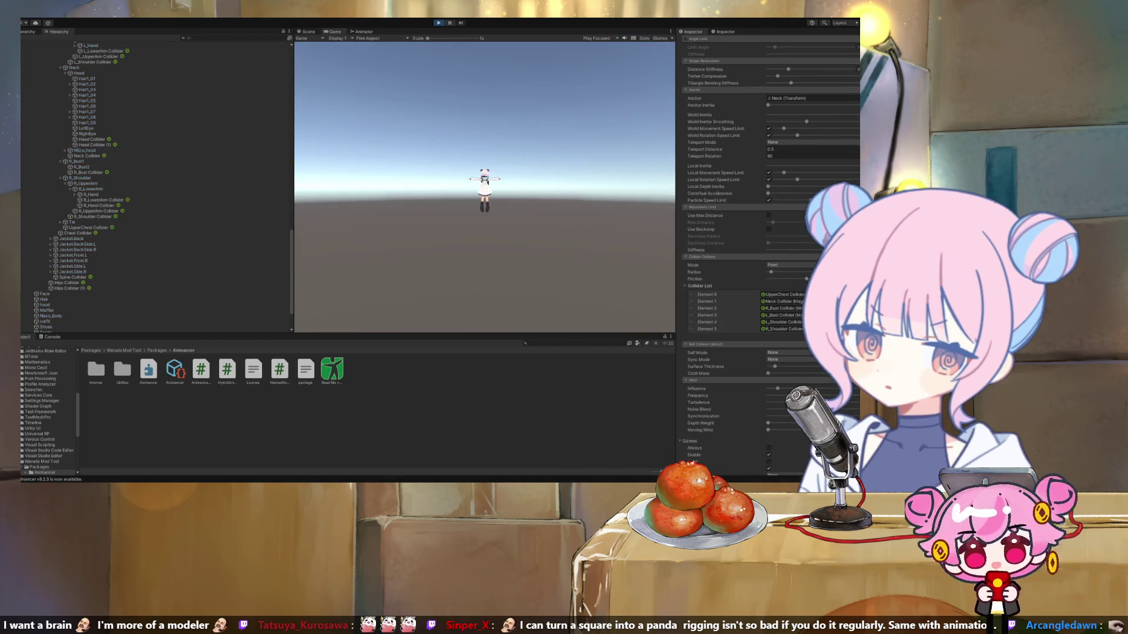
During play, open the Animancer Lite readme, then select the avatar's Hips bone.
click(332, 370)
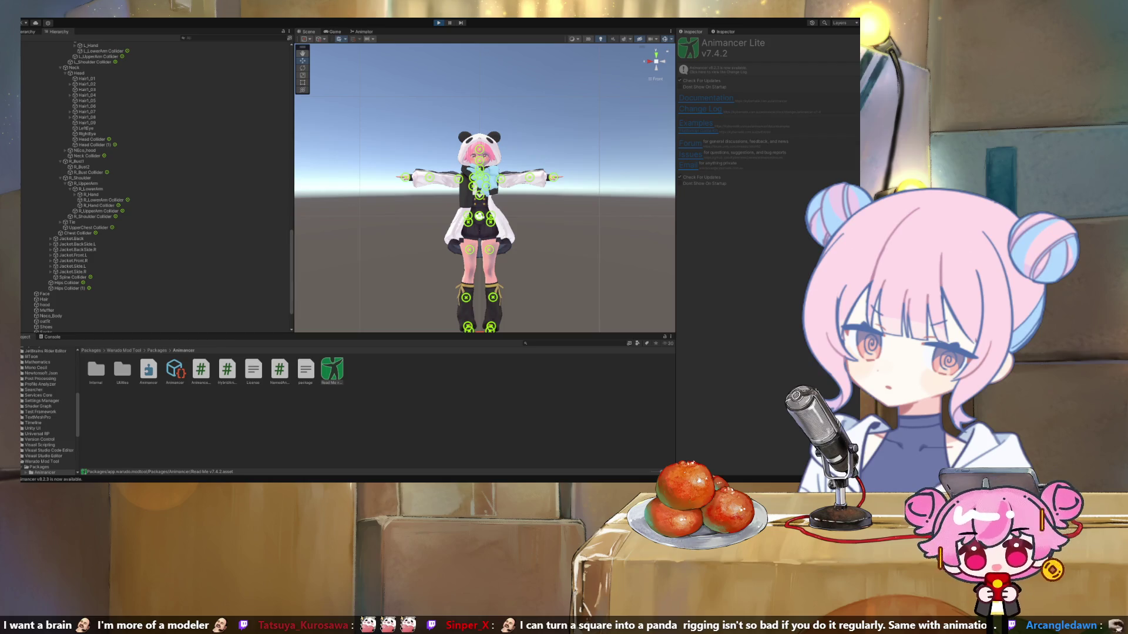
scroll(156, 185, down, 10)
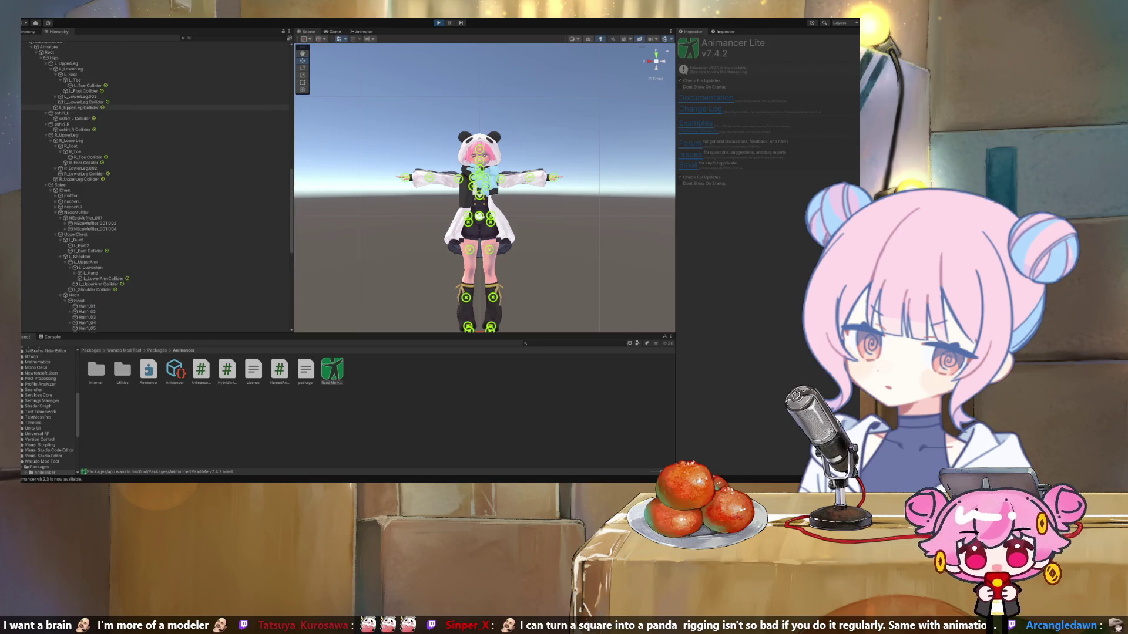
click(53, 161)
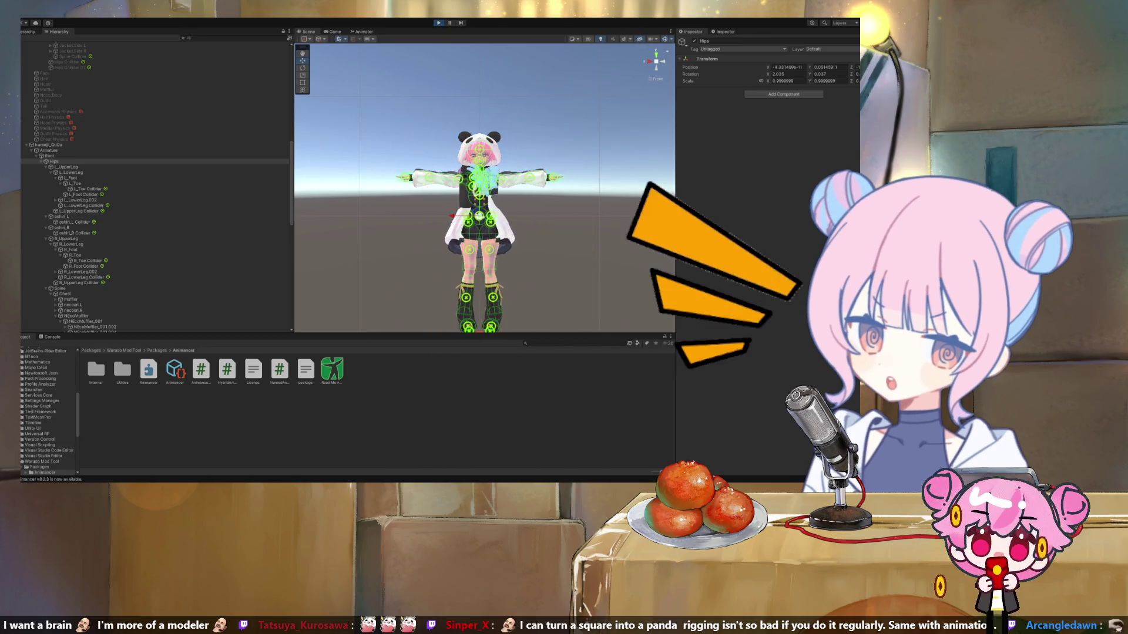
View the avatar from its left side, stop Play mode, and reselect Hood Physics.
click(662, 61)
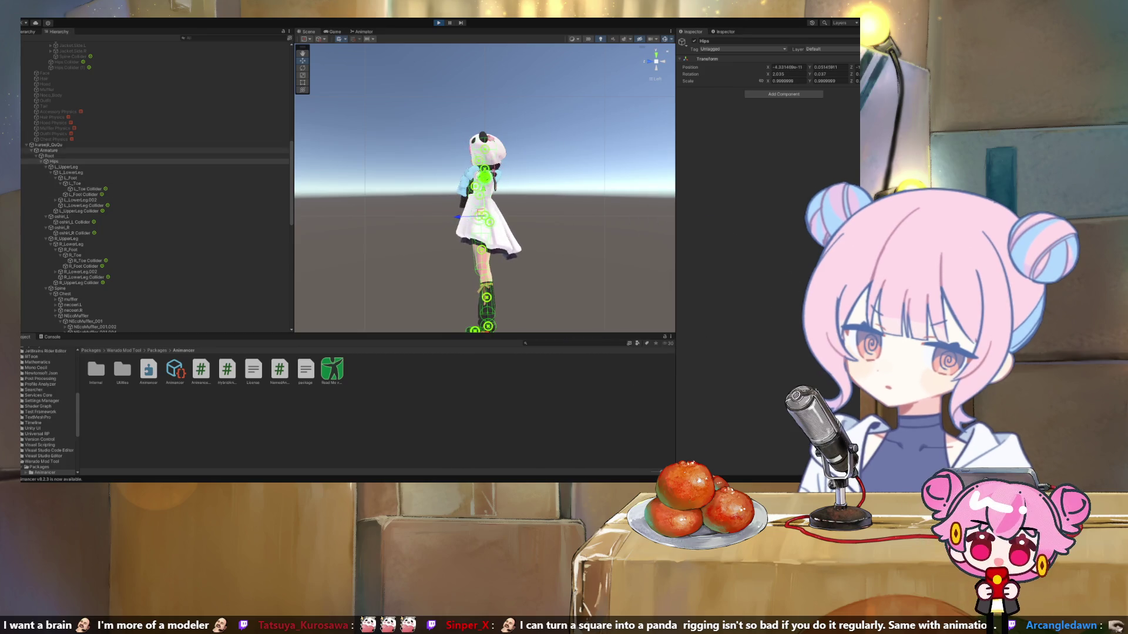
click(49, 145)
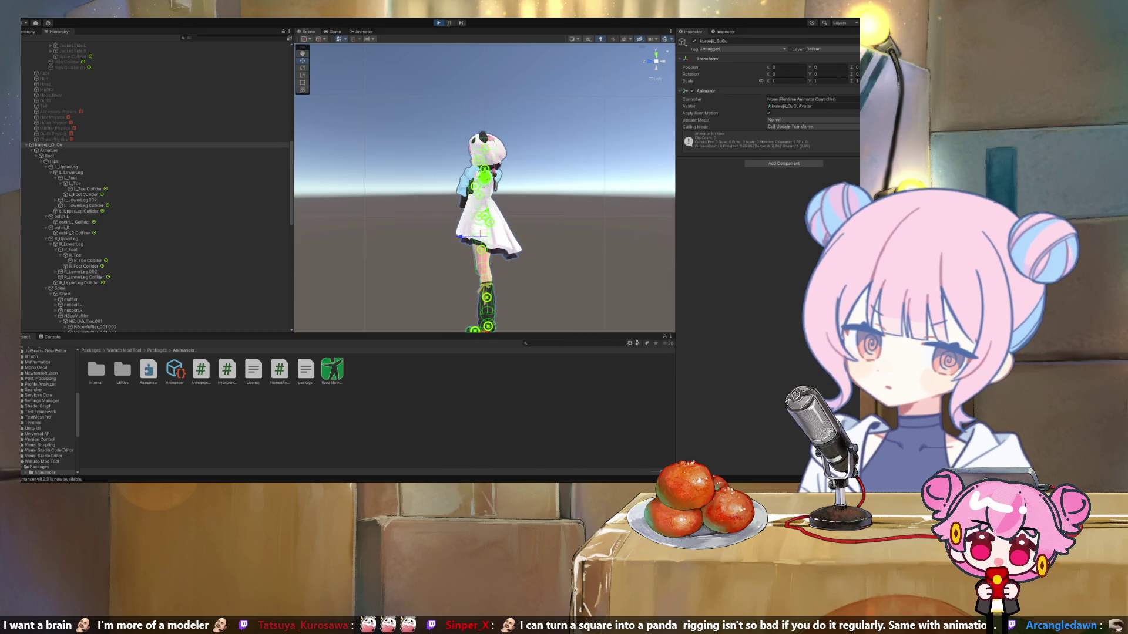
key(ctrl+p)
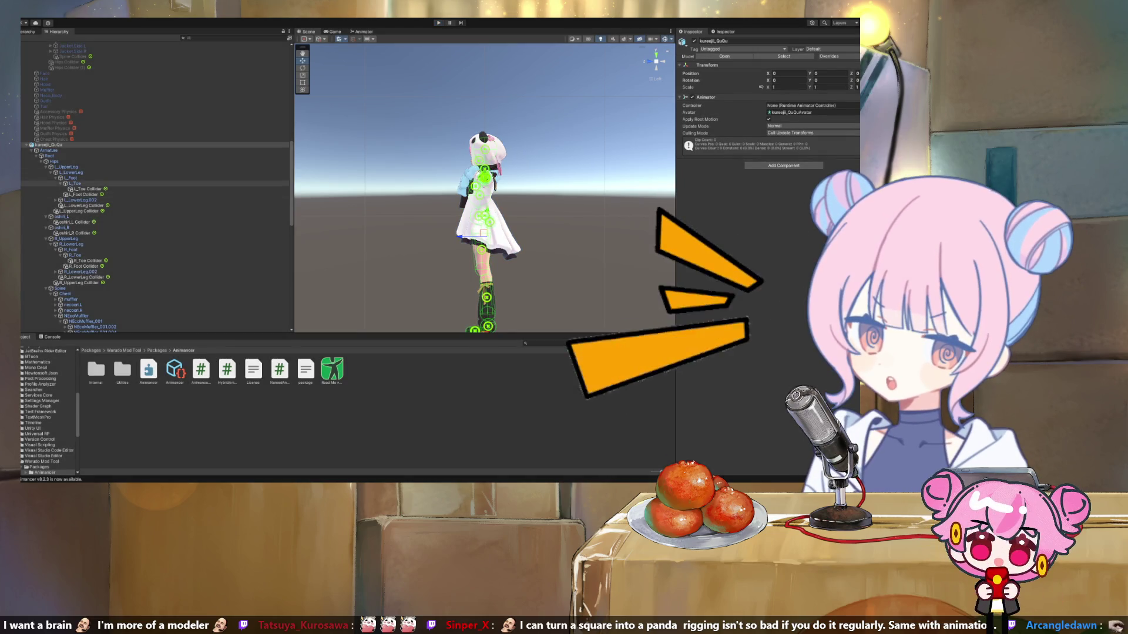
scroll(156, 185, down, 5)
scroll(156, 185, down, 10)
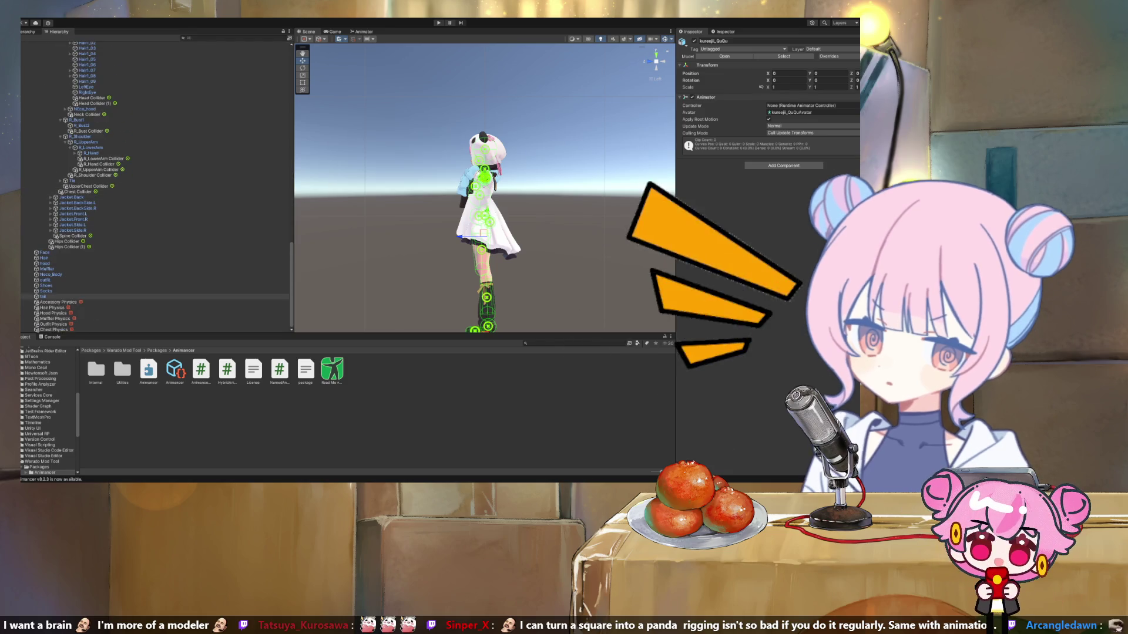
click(53, 313)
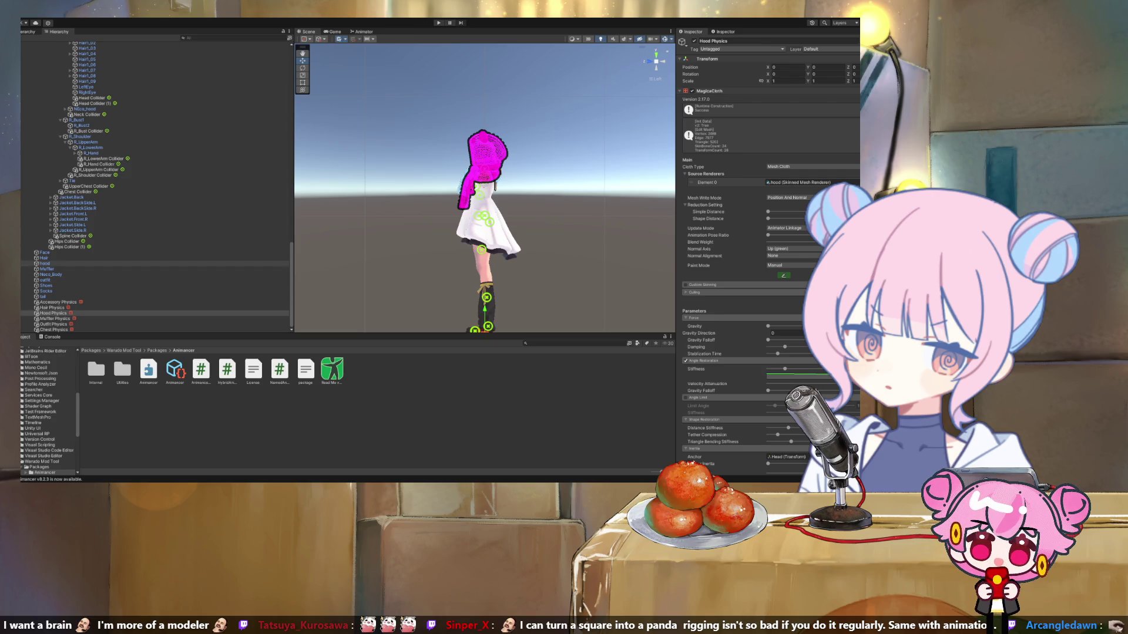
Step through hood, Hair Physics, hair, Muffler, Neco_Body and outfit to inspect their meshes.
click(45, 263)
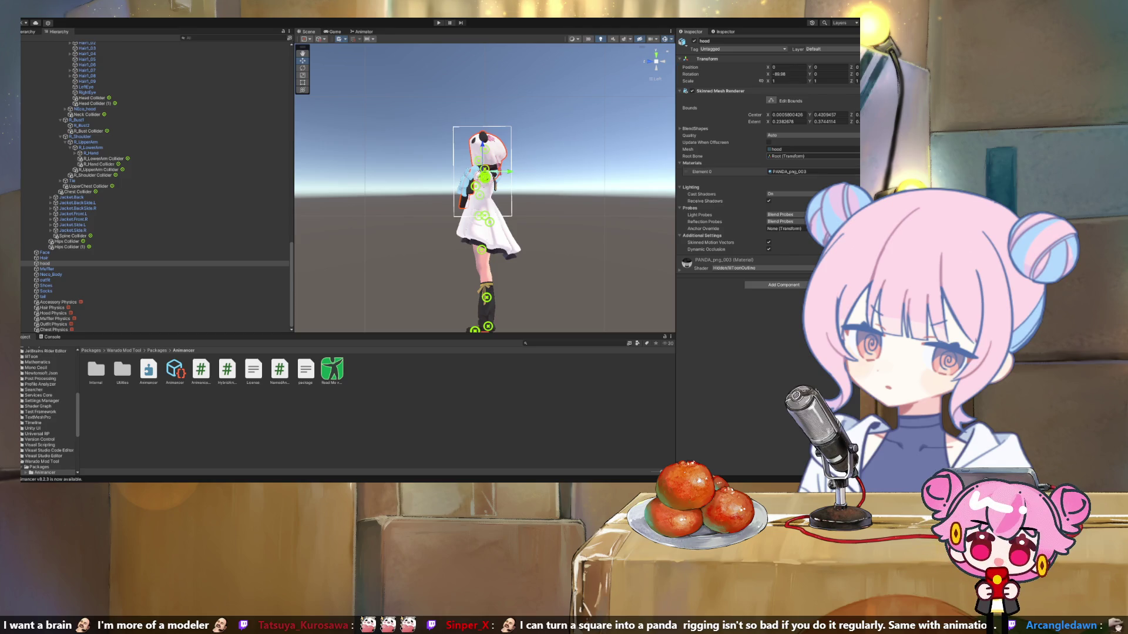
scroll(156, 185, up, 10)
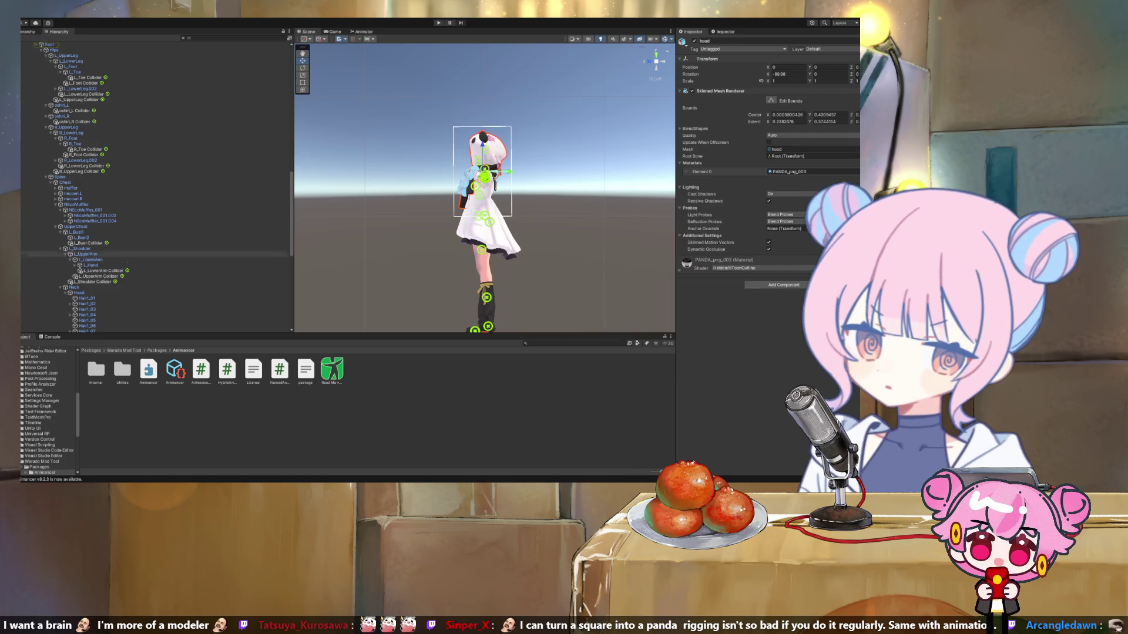
scroll(156, 185, down, 10)
click(53, 320)
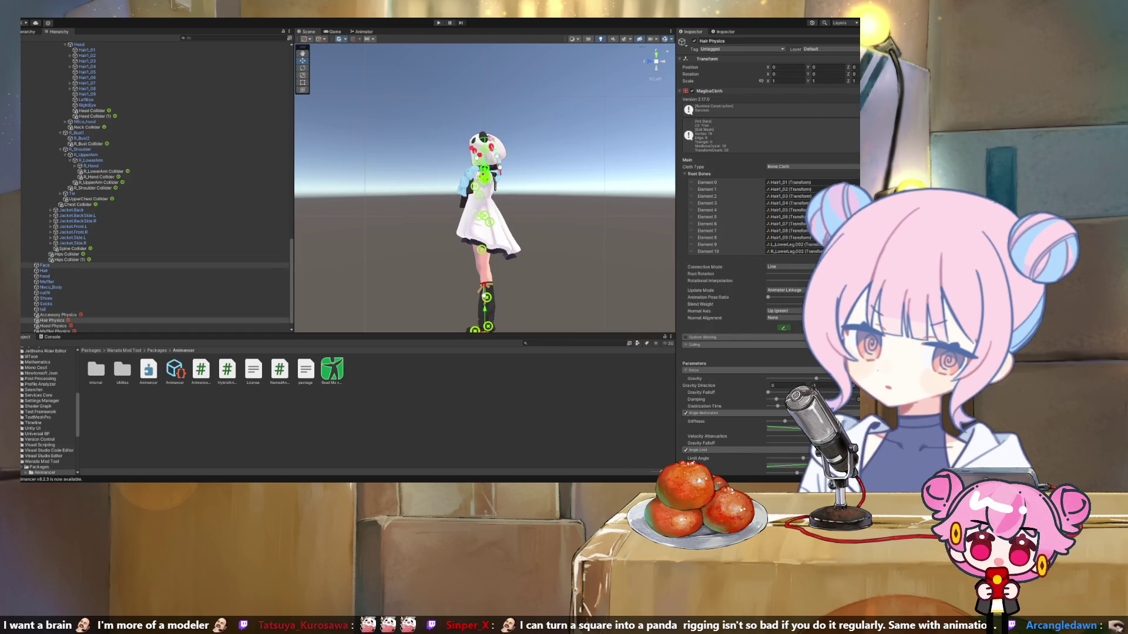
click(43, 270)
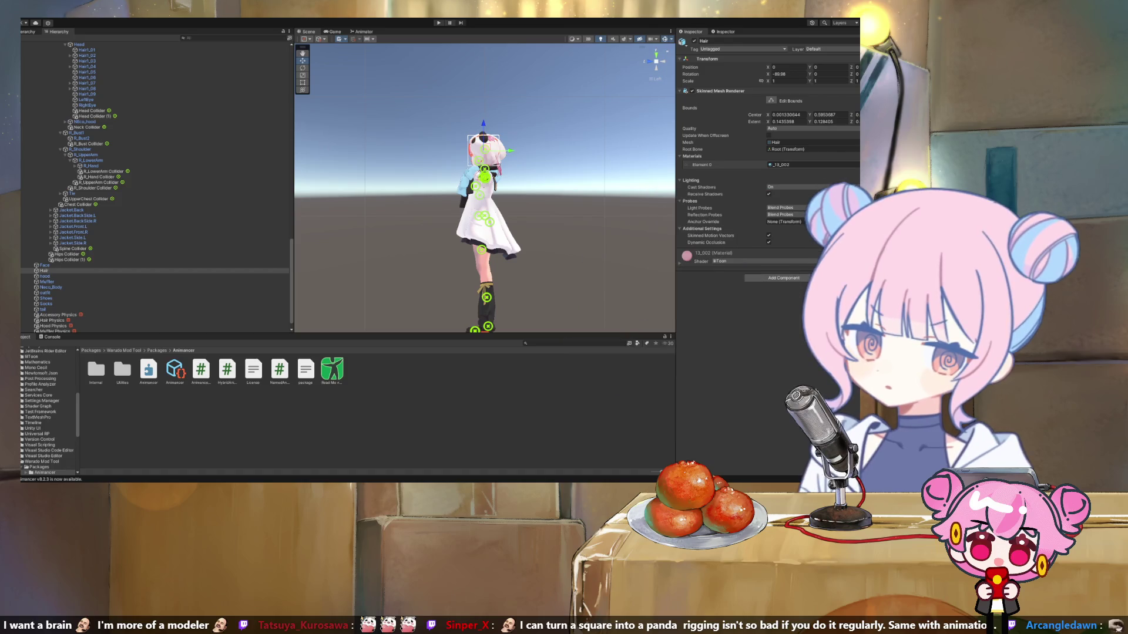
click(44, 276)
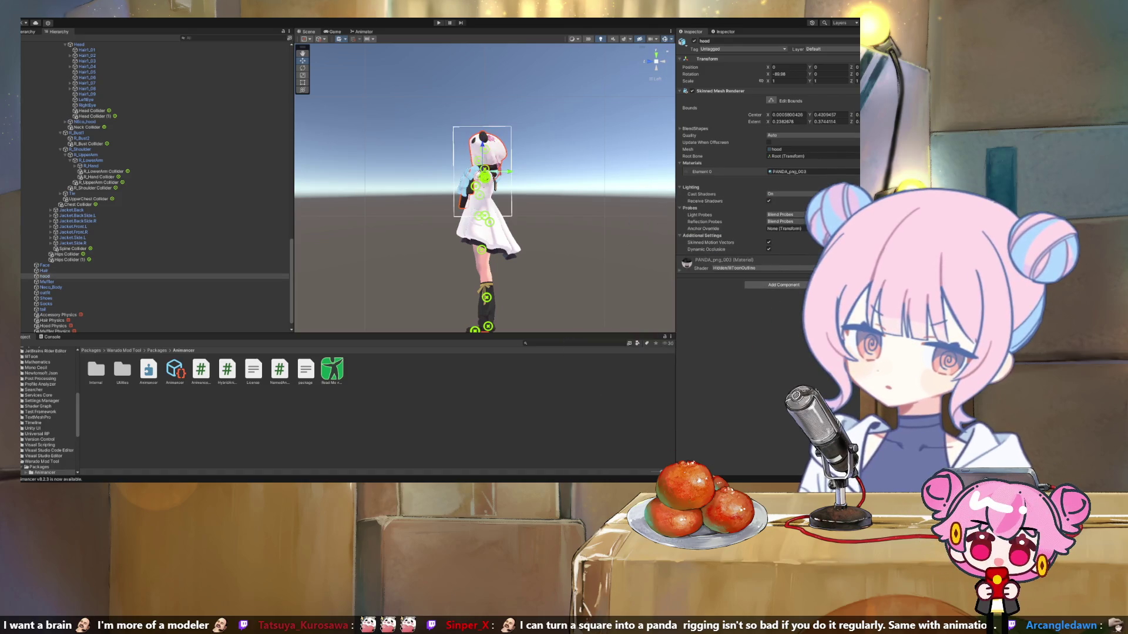
click(46, 282)
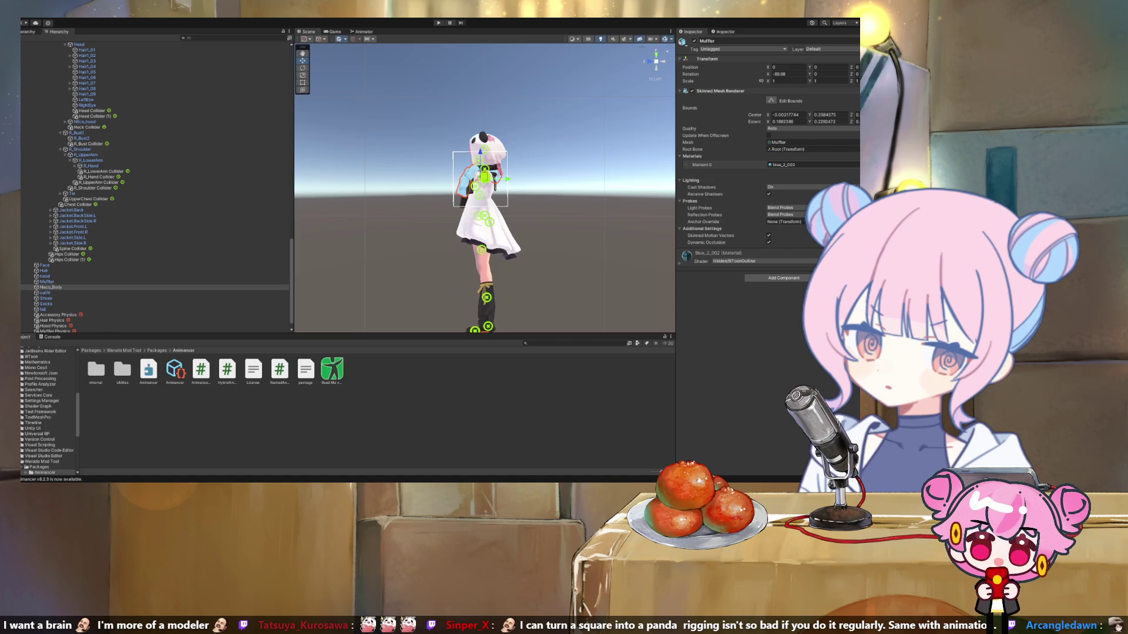
click(50, 288)
click(45, 292)
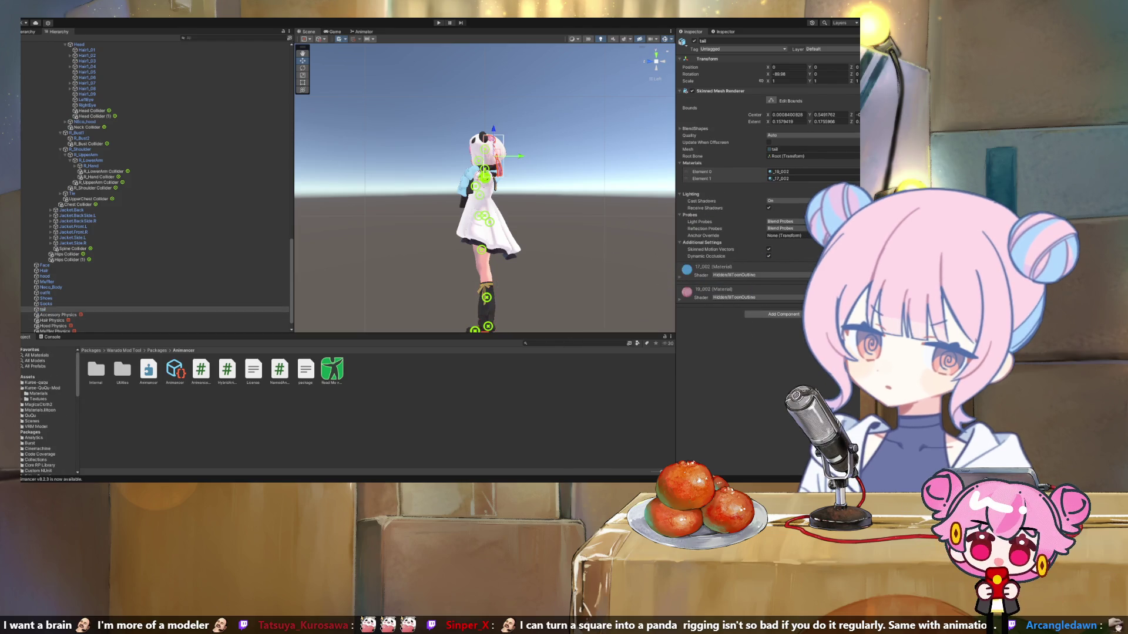
Check the kureeji_QuQu model's import settings in Kuree-QuQu-Mod and the Neco_Body mesh.
click(42, 388)
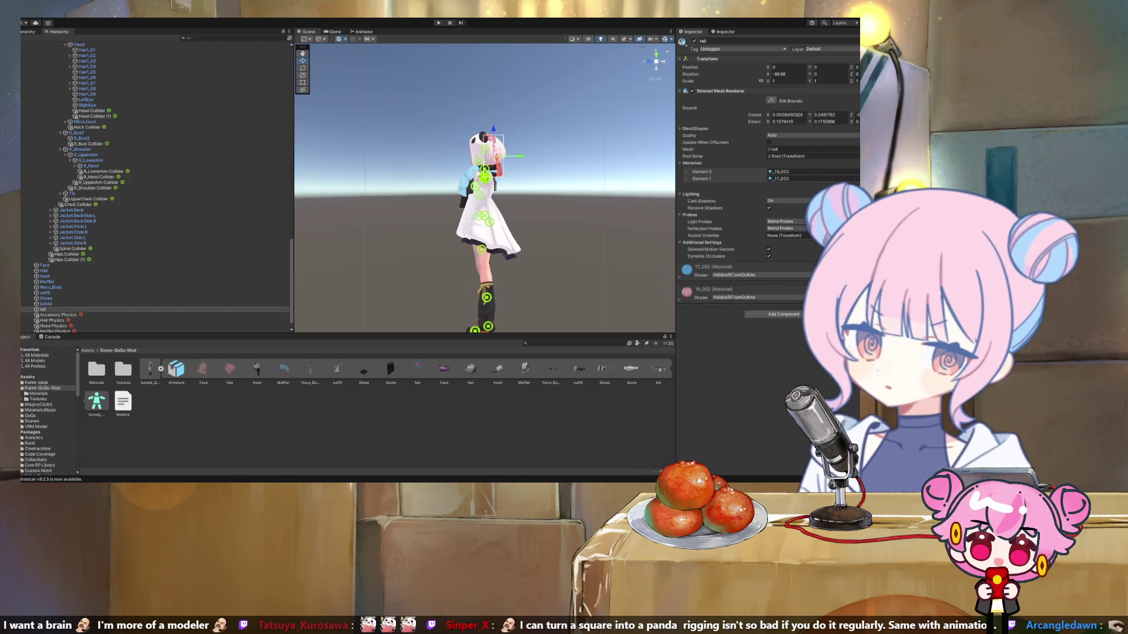
click(150, 370)
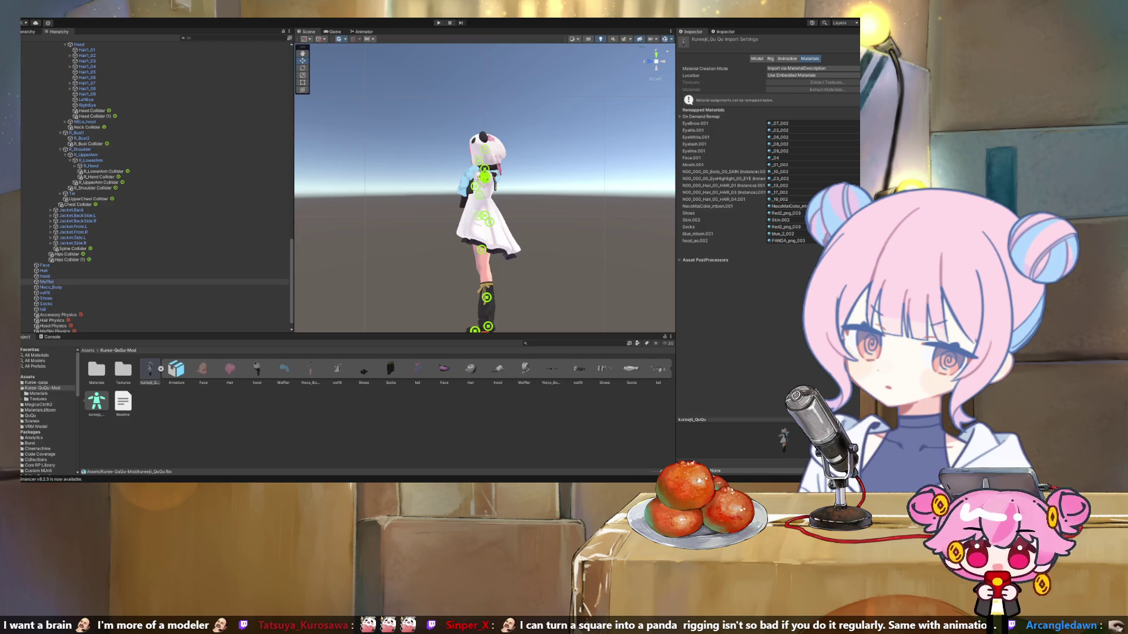
scroll(59, 280, down, 1)
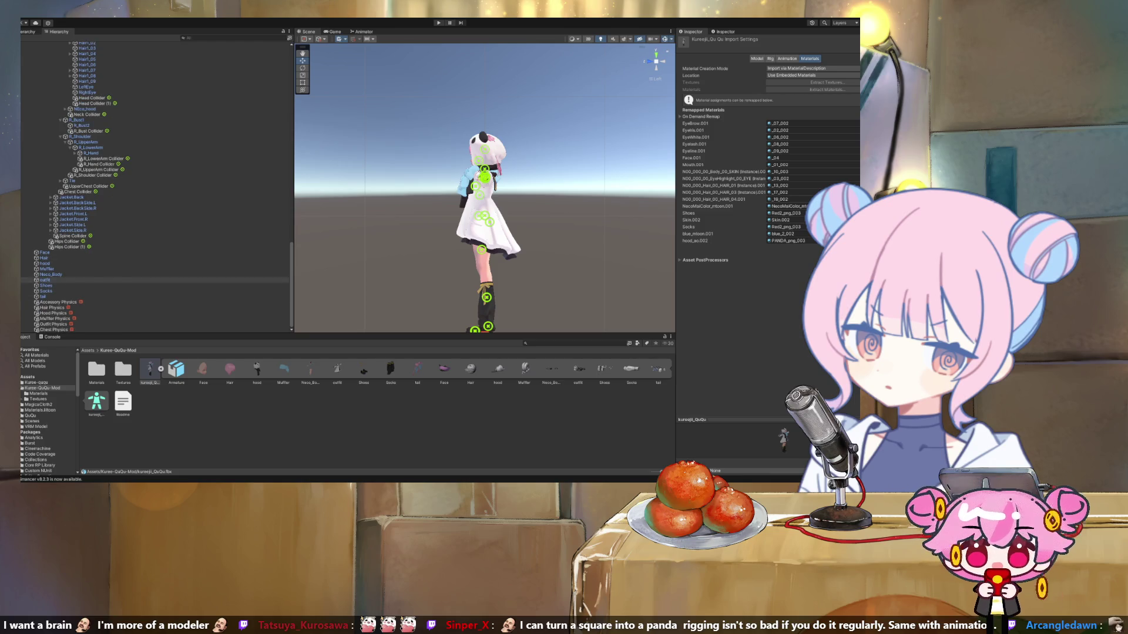
click(50, 274)
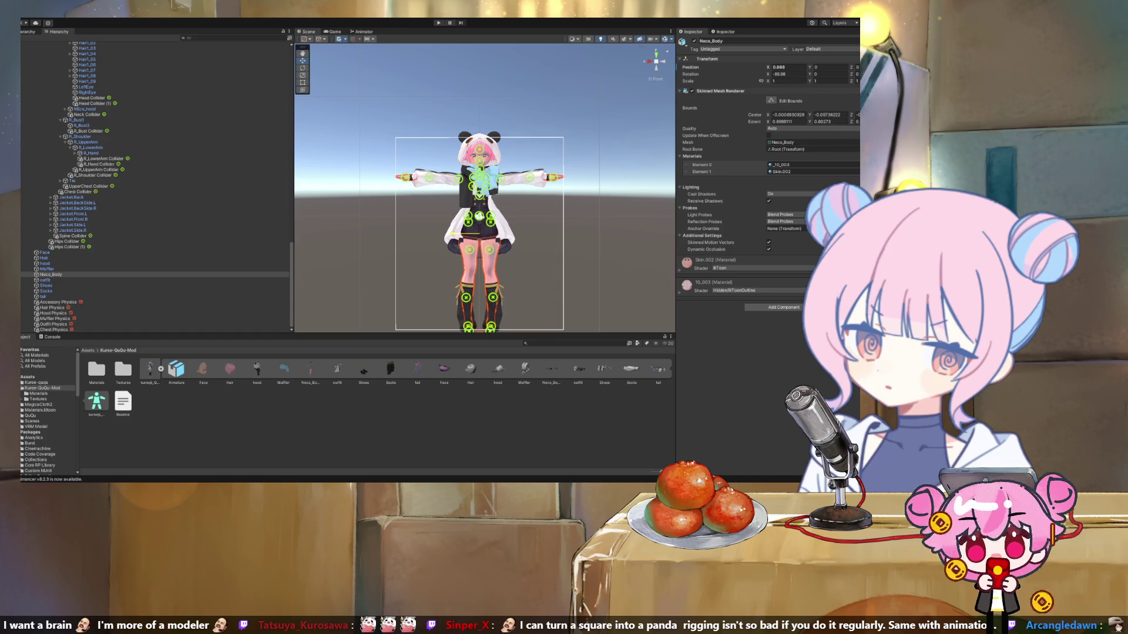
scroll(146, 264, down, 10)
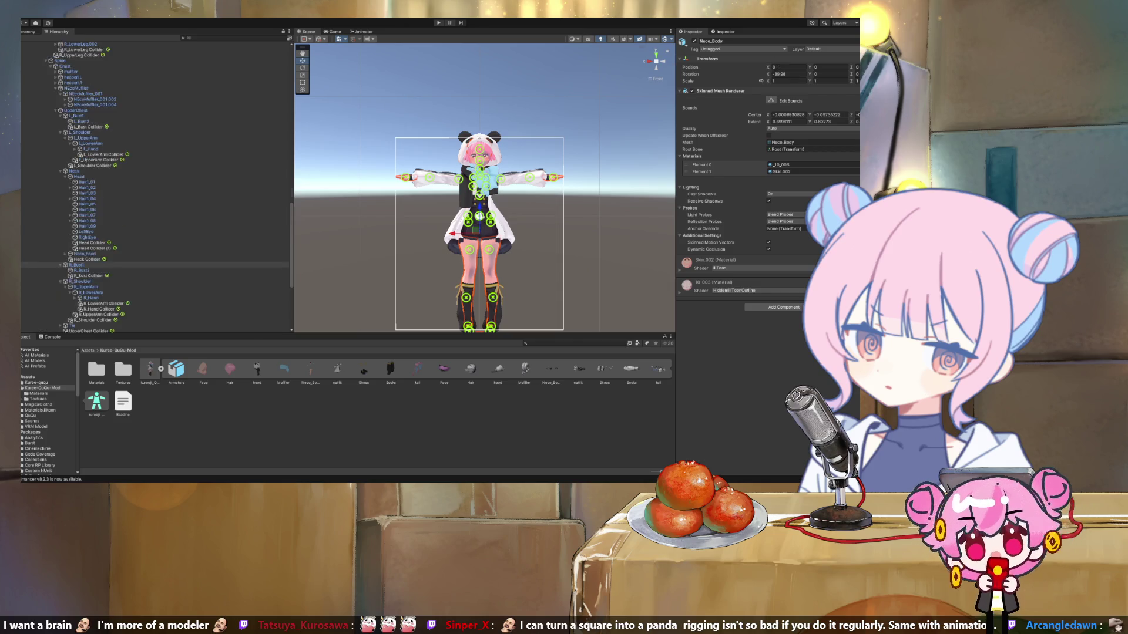
Drag the avatar root back to the scene centre at Position X 0, then select Hips.
click(48, 171)
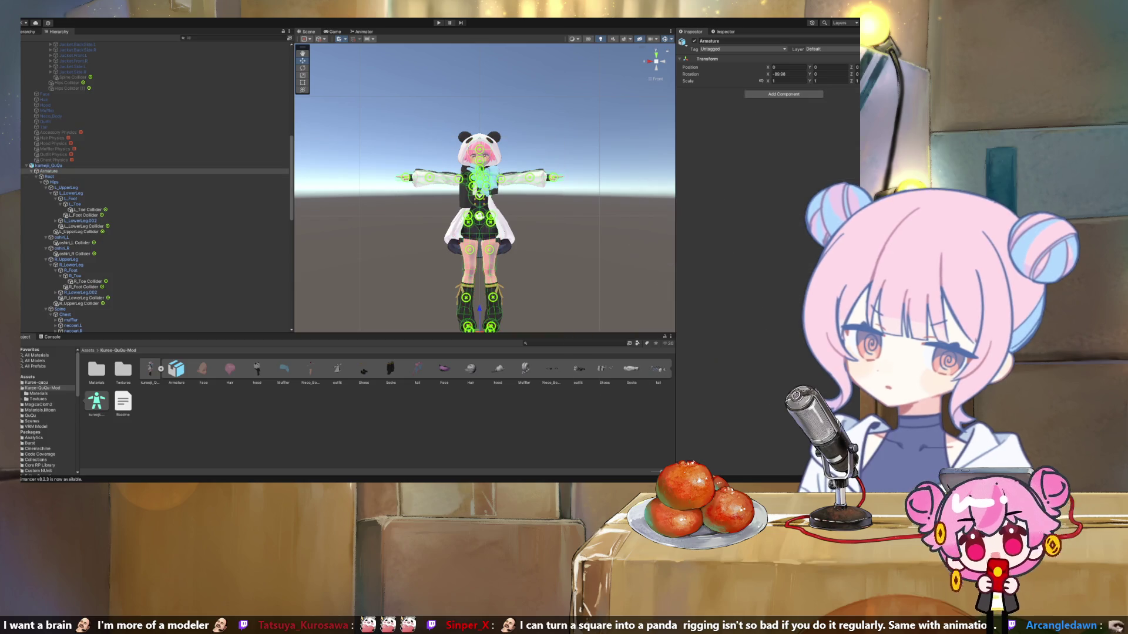
click(480, 216)
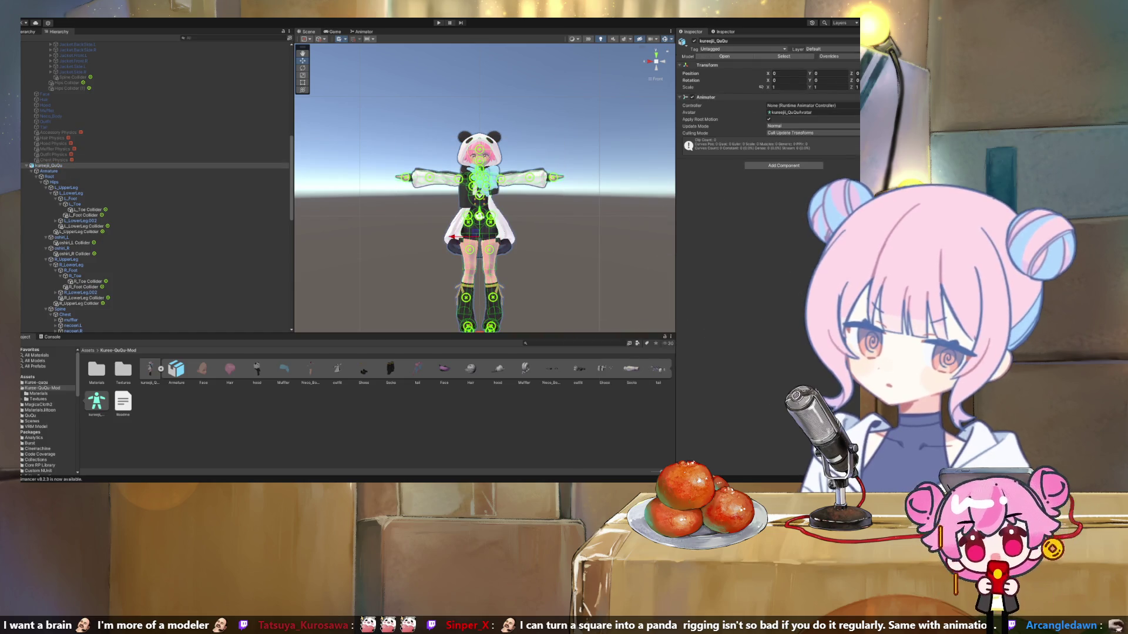
mouse_move(480, 216)
mouse_down()
mouse_move(578, 216)
mouse_move(567, 216)
mouse_up()
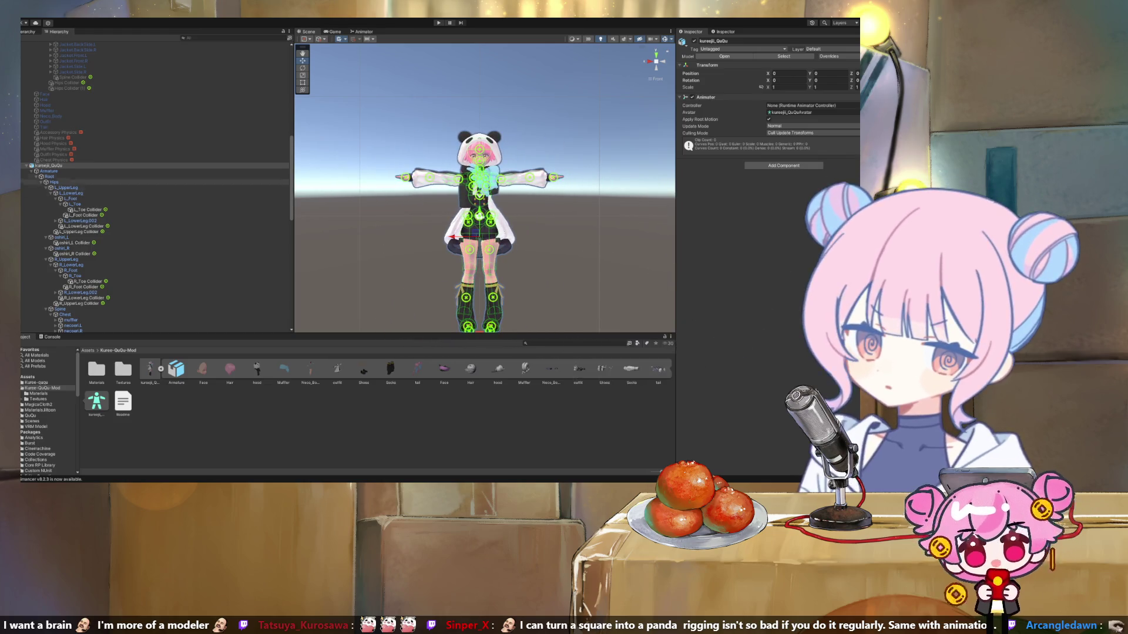
click(54, 182)
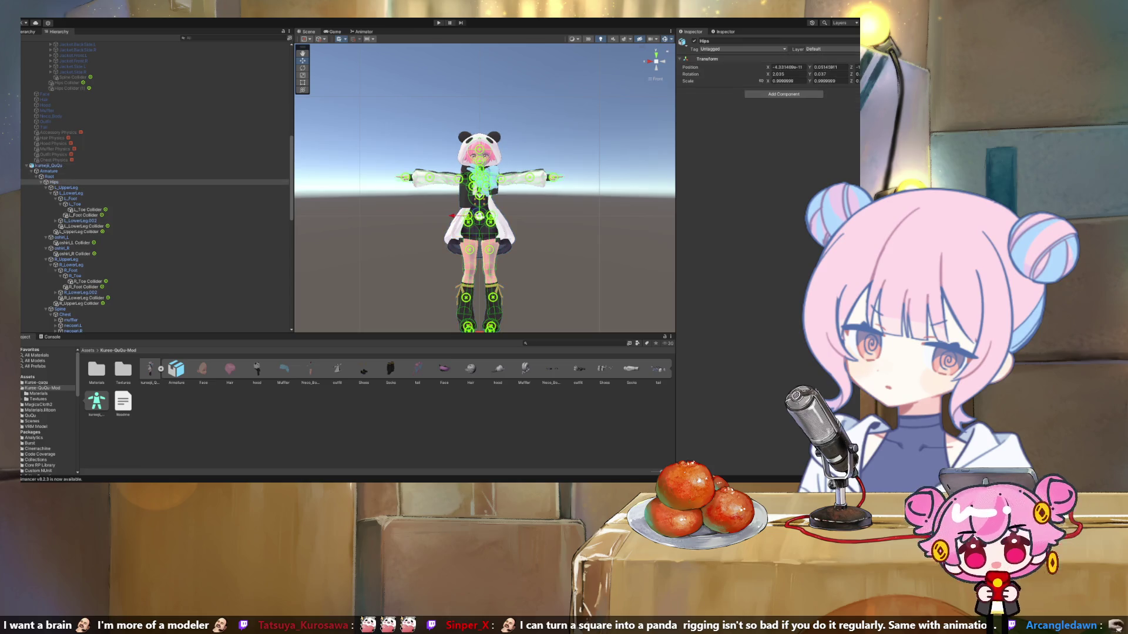
Test-move the hips sideways and undo it, then reselect the hood's Hood Physics settings.
mouse_move(455, 216)
mouse_down()
mouse_move(374, 216)
mouse_move(535, 216)
mouse_move(382, 216)
mouse_move(408, 215)
mouse_up()
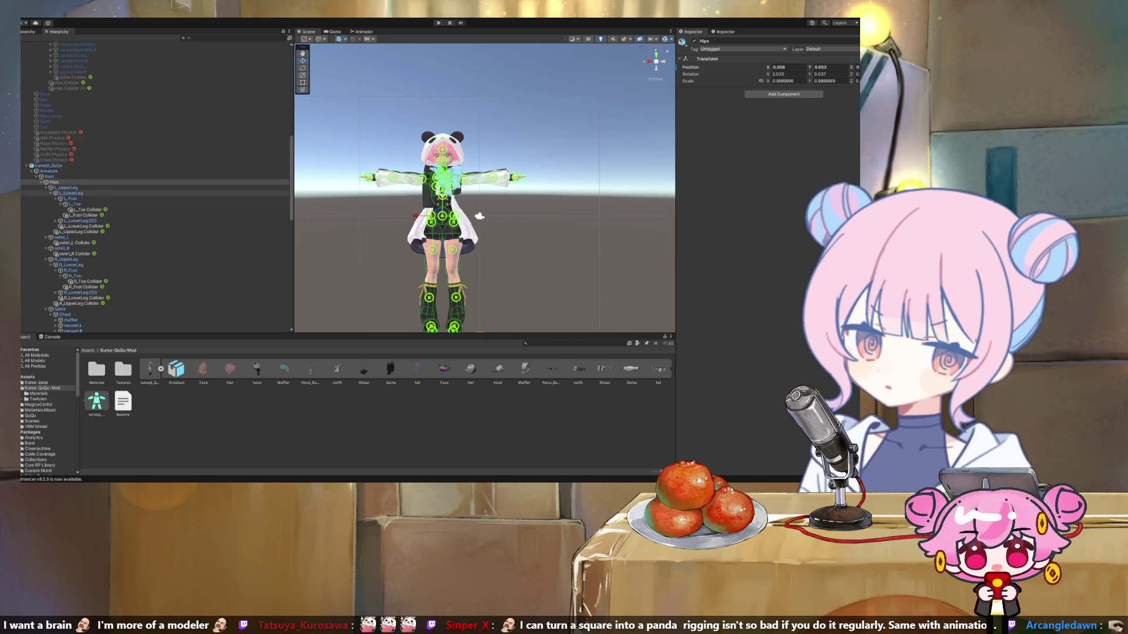
key(ctrl+z)
scroll(155, 223, down, 2)
scroll(156, 235, down, 10)
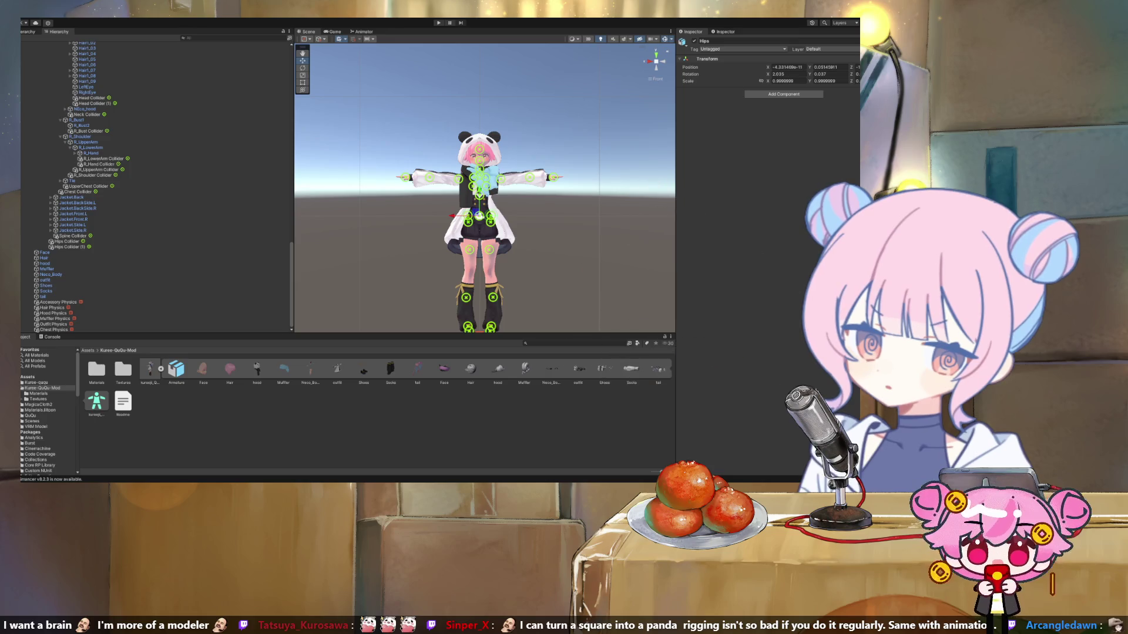
click(44, 258)
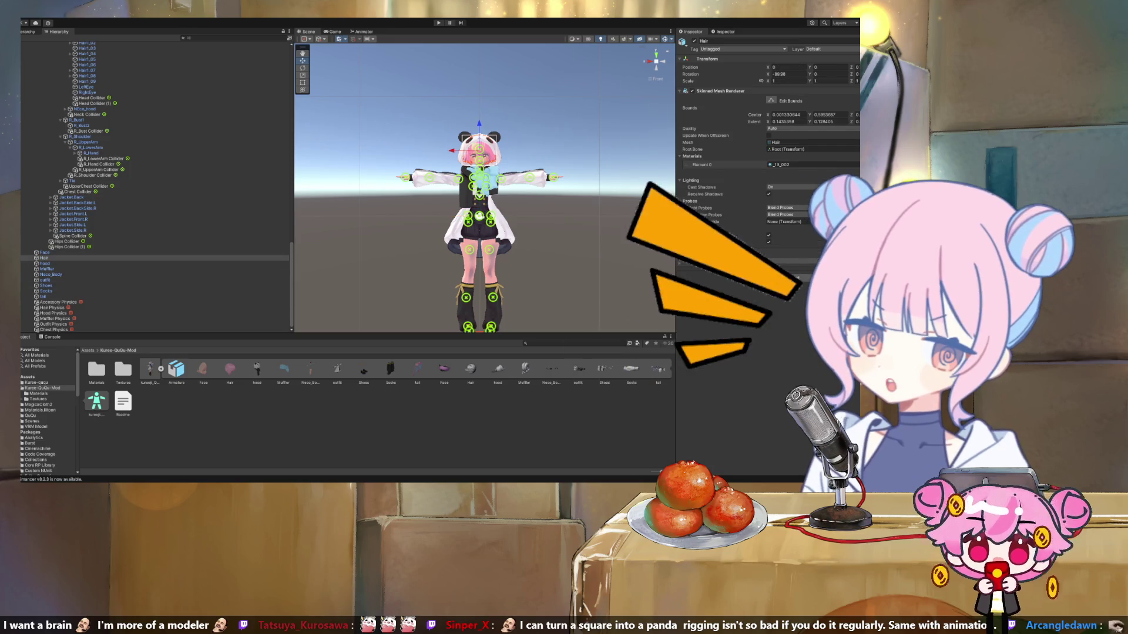
click(44, 263)
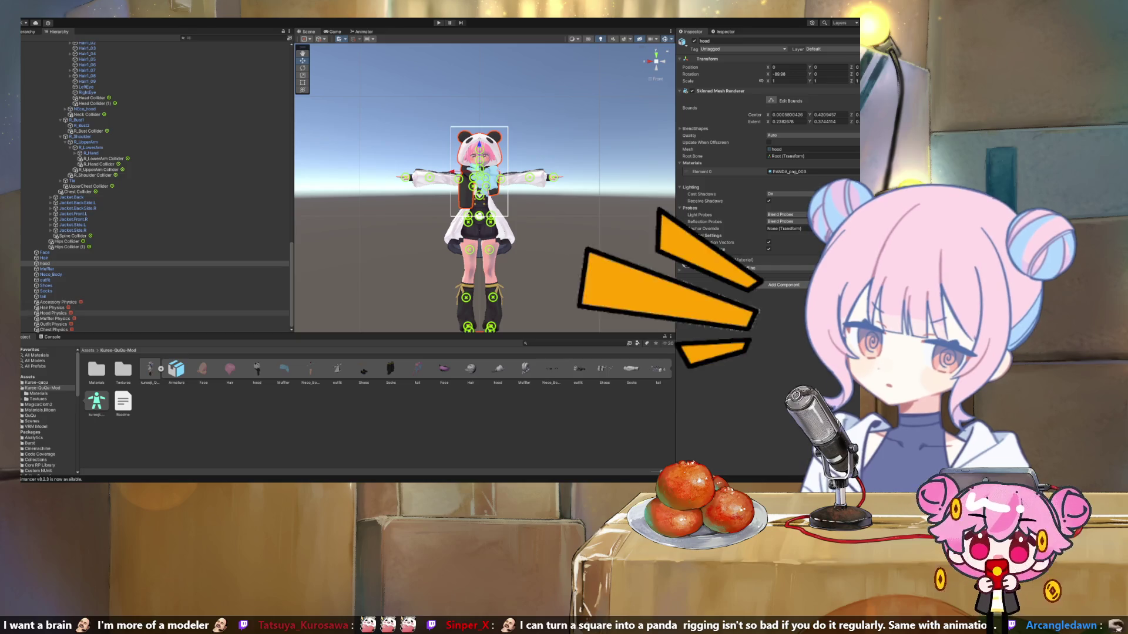
click(53, 313)
Raise the hood cloth's Anchor Inertia and clear its Head anchor.
scroll(764, 253, down, 10)
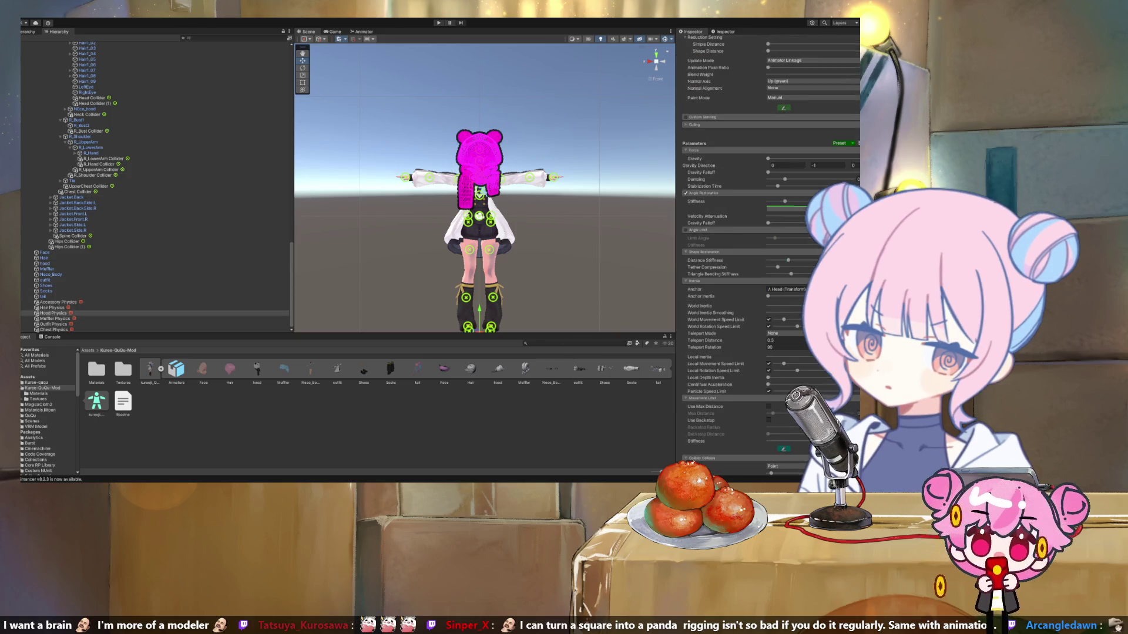
click(827, 121)
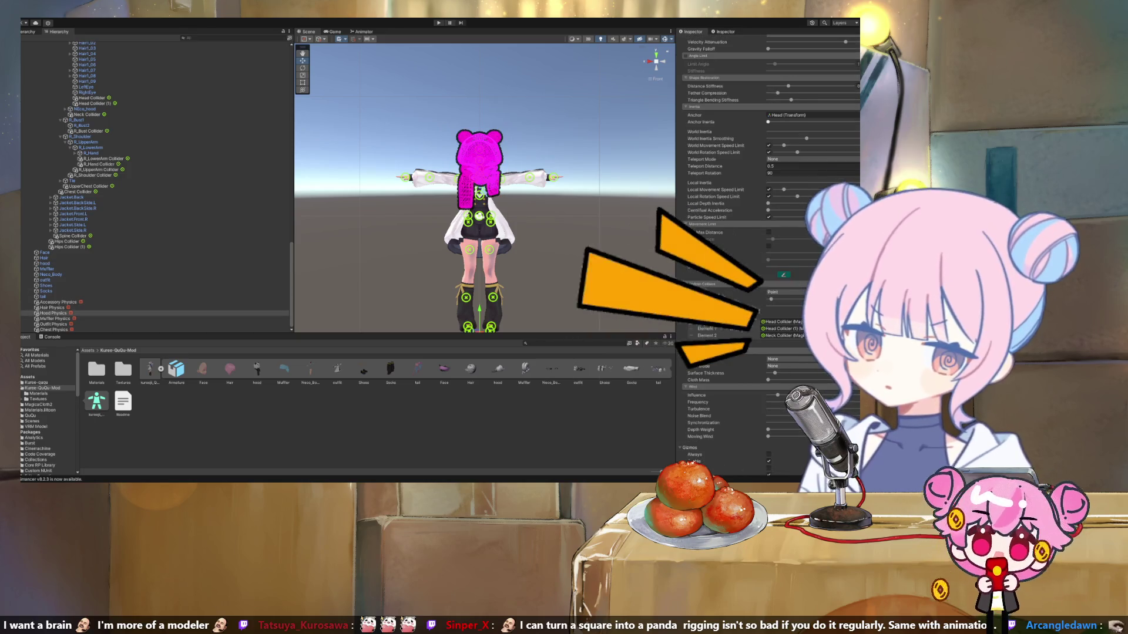
click(810, 115)
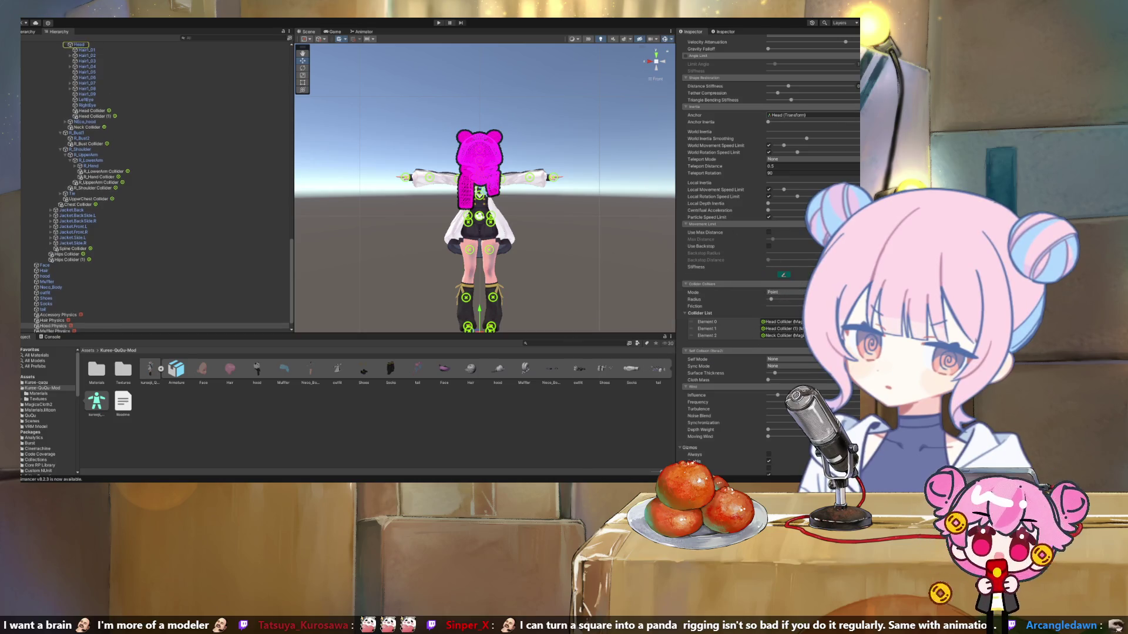
key(Delete)
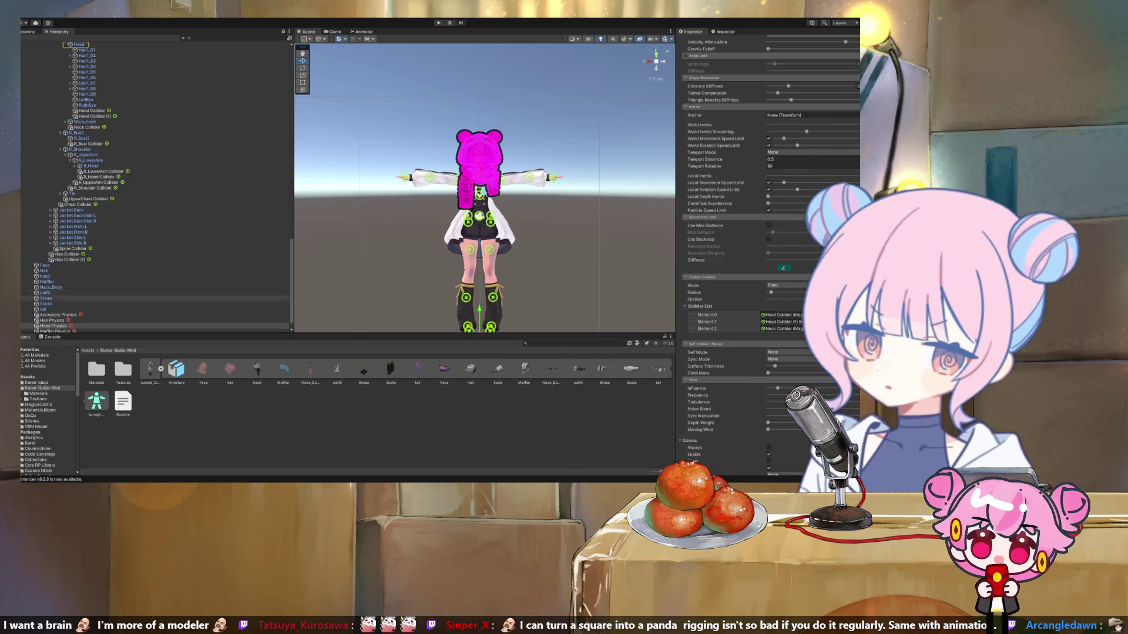
Check Muffler Physics, then enter Play mode and switch back to the Scene view.
click(57, 331)
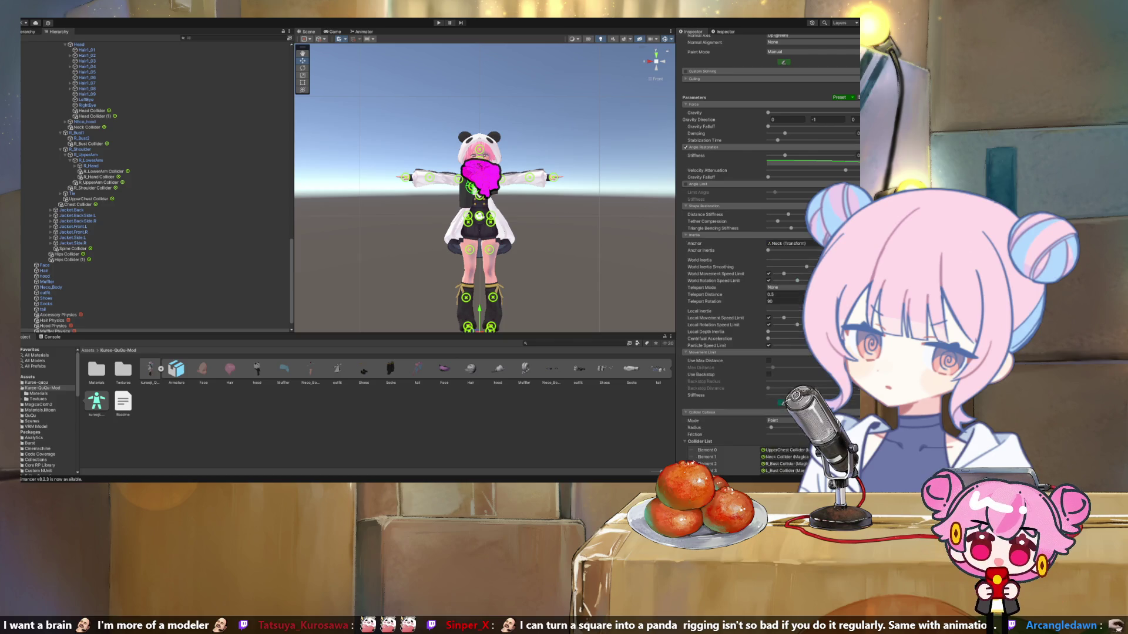
scroll(153, 268, down, 1)
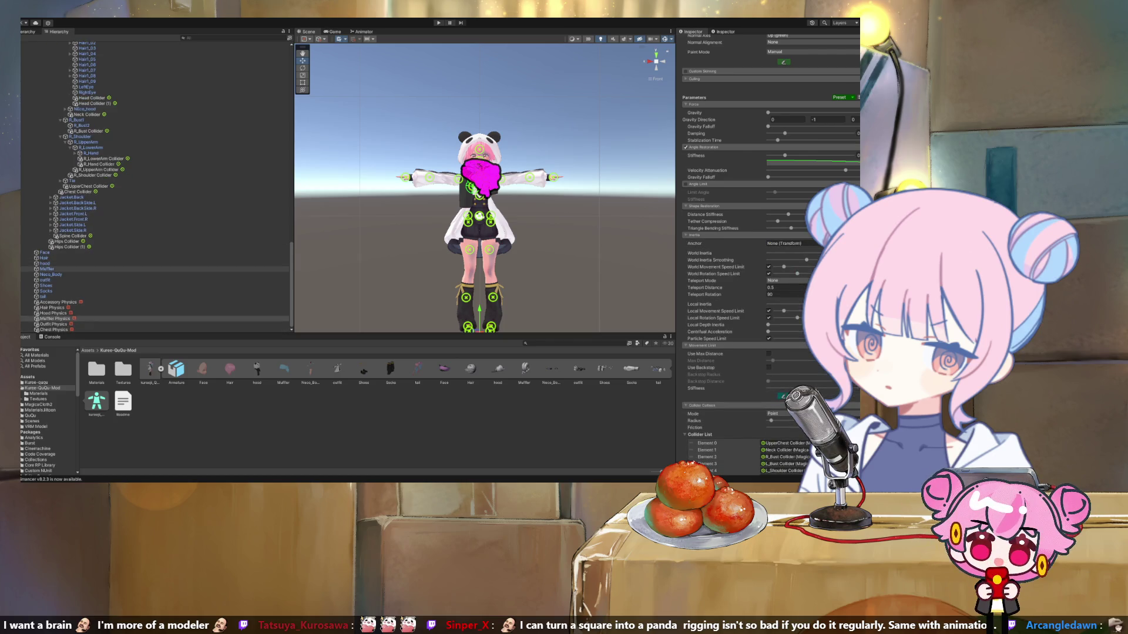
key(ctrl+p)
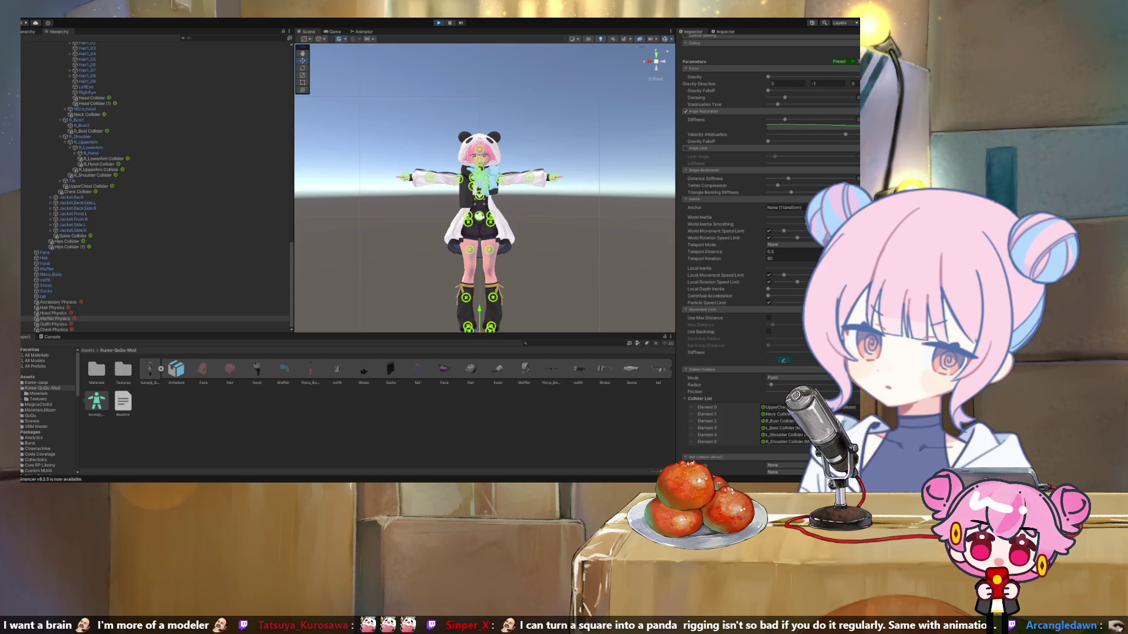
key(ctrl+1)
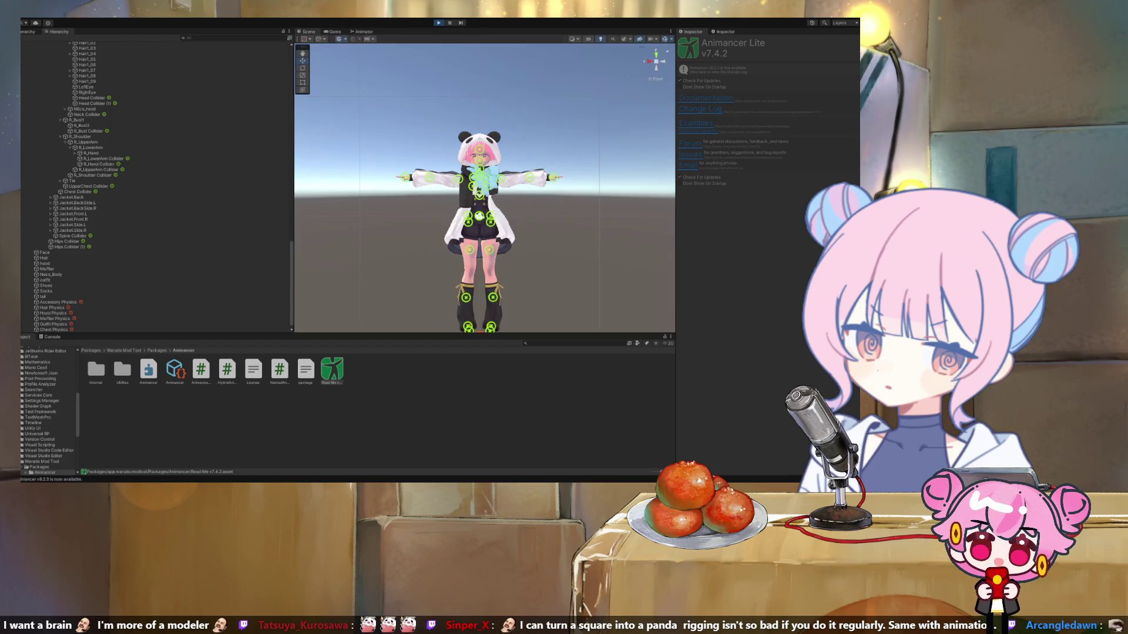
During play, select the kureeji_QuQu root object in the Hierarchy.
scroll(156, 185, down, 10)
scroll(156, 182, up, 3)
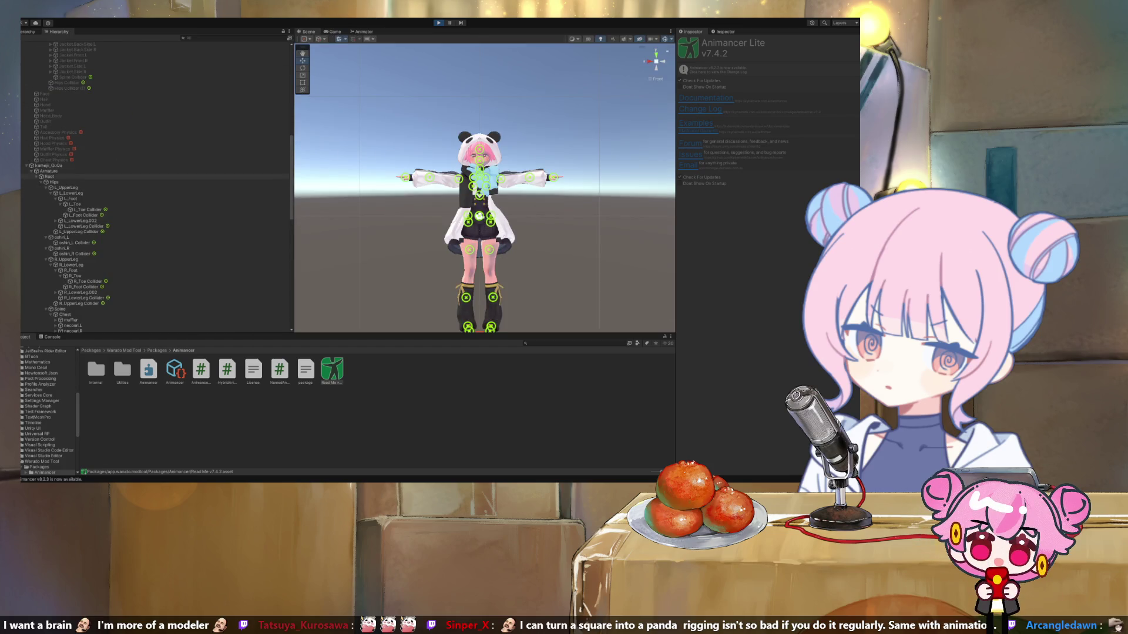
click(48, 165)
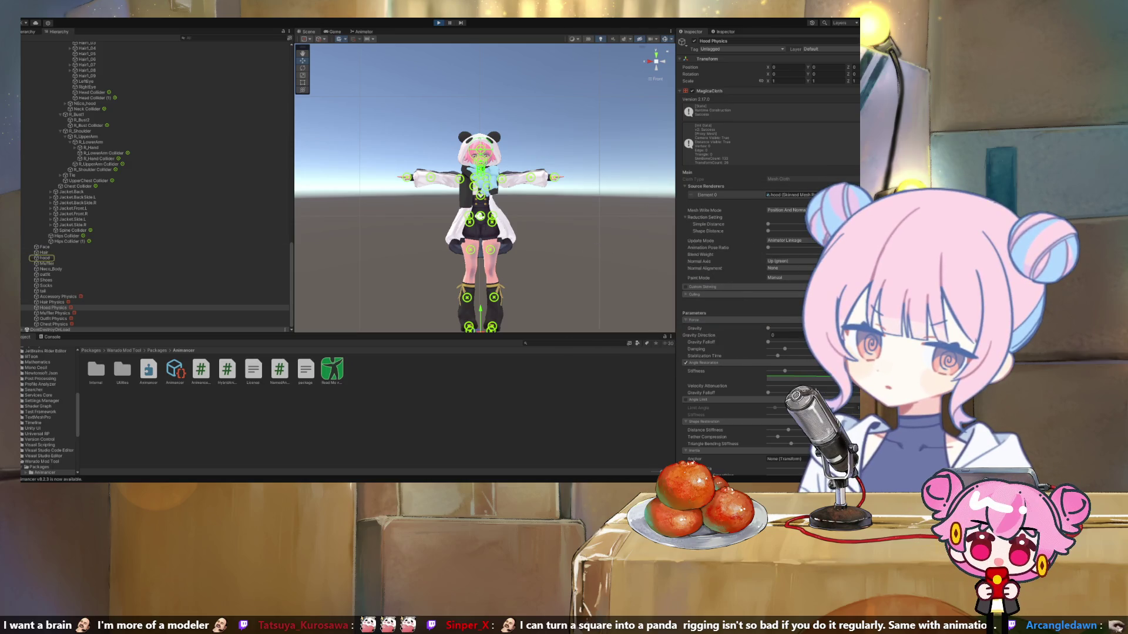
click(45, 258)
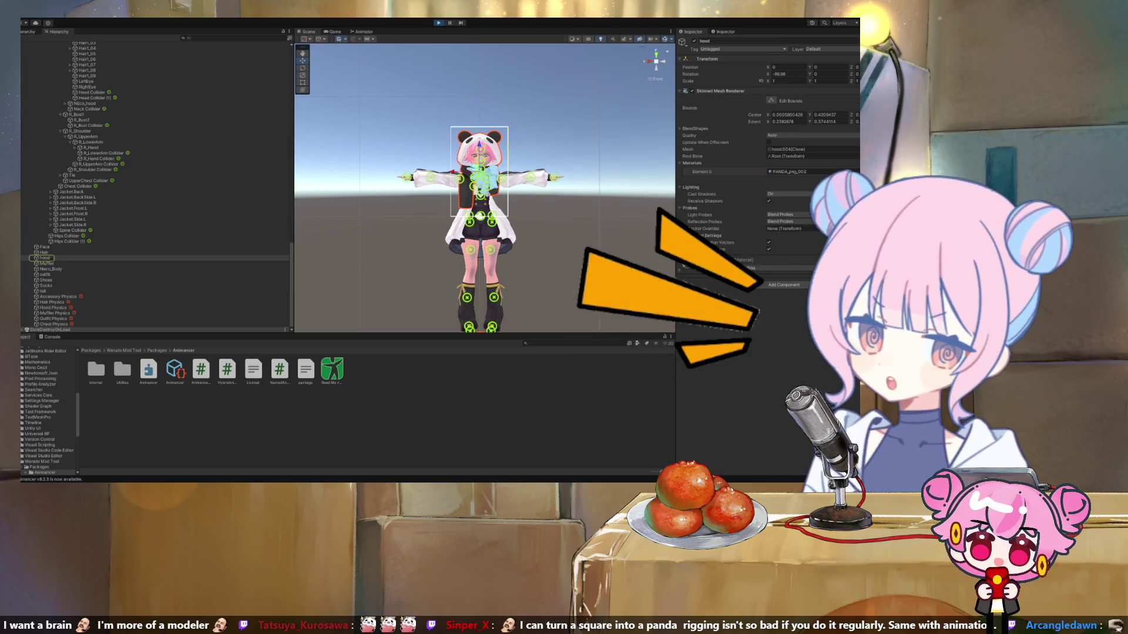
click(53, 302)
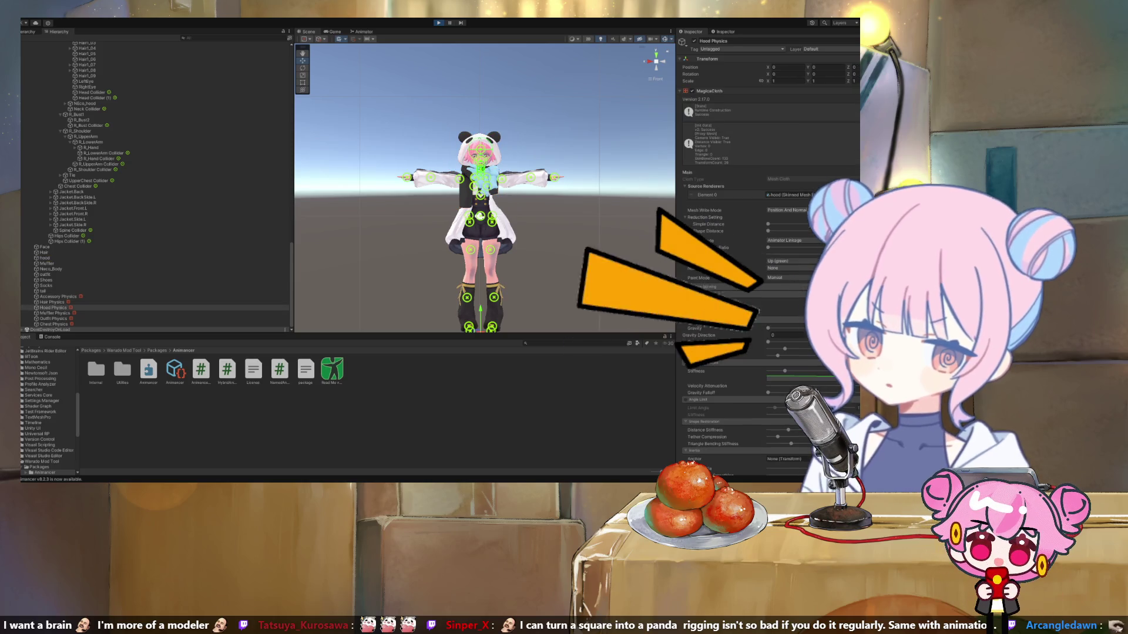
click(52, 307)
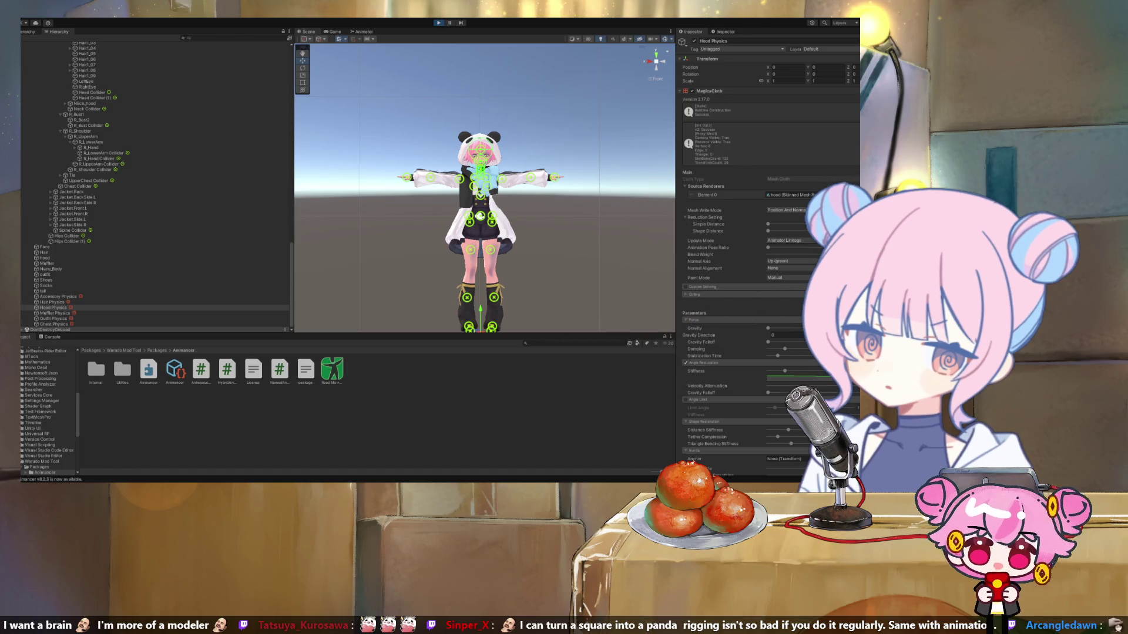
scroll(740, 235, down, 8)
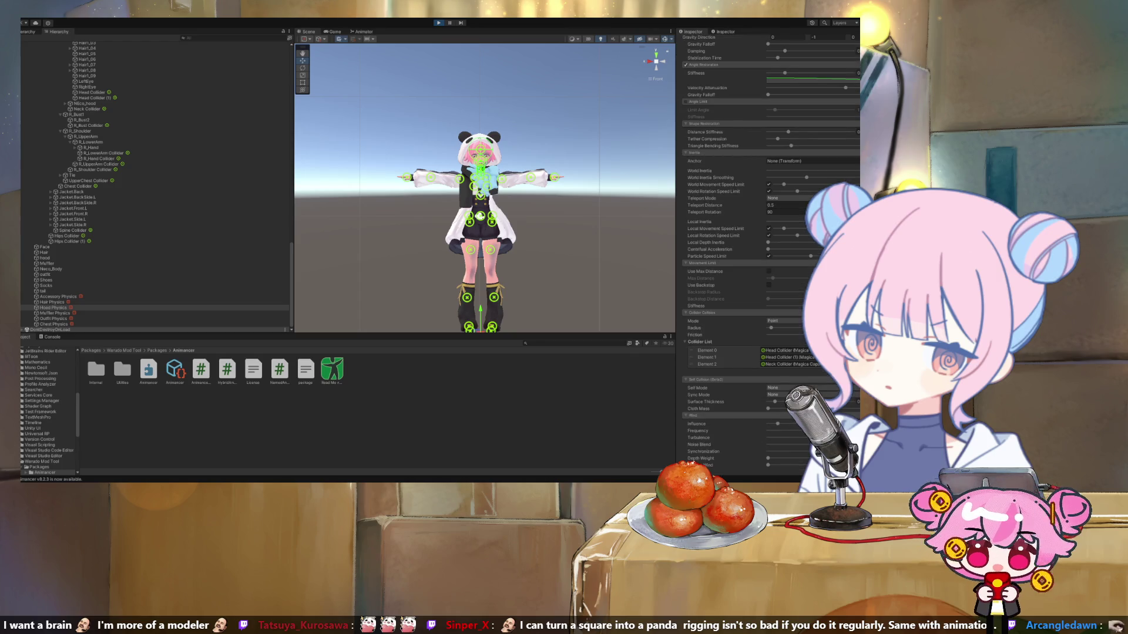
scroll(763, 247, down, 3)
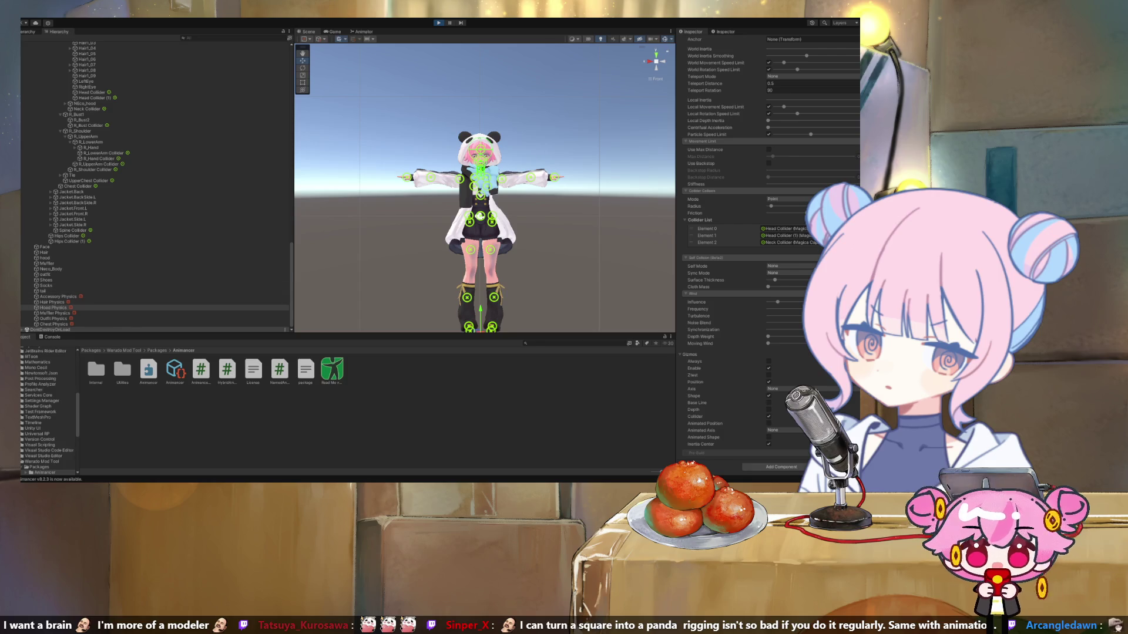
click(54, 318)
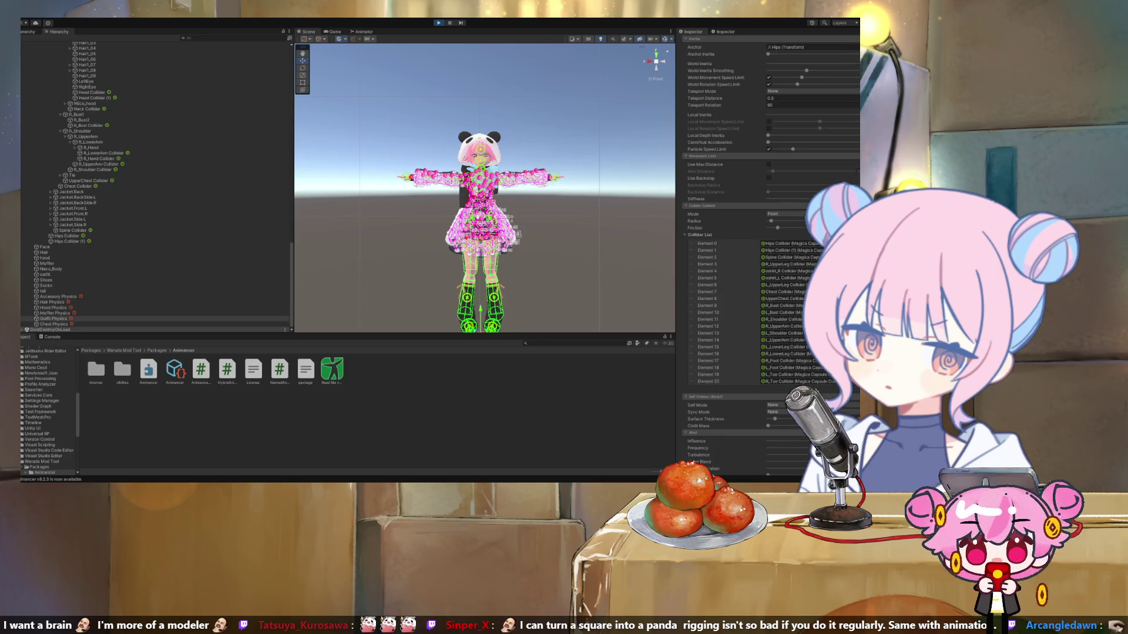
scroll(763, 253, up, 8)
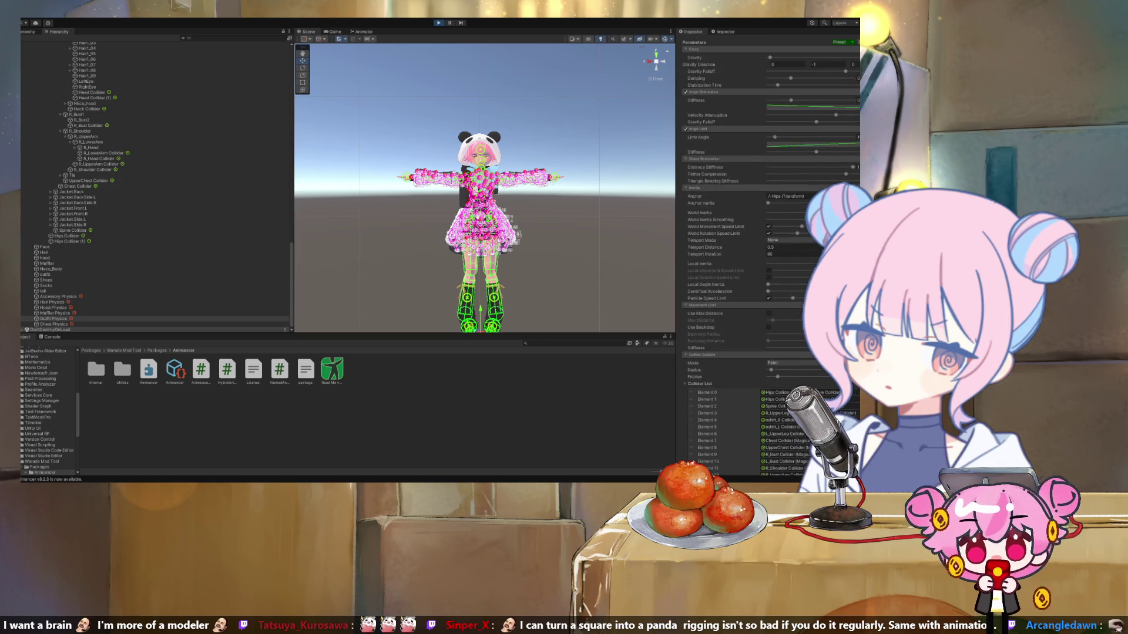
click(55, 313)
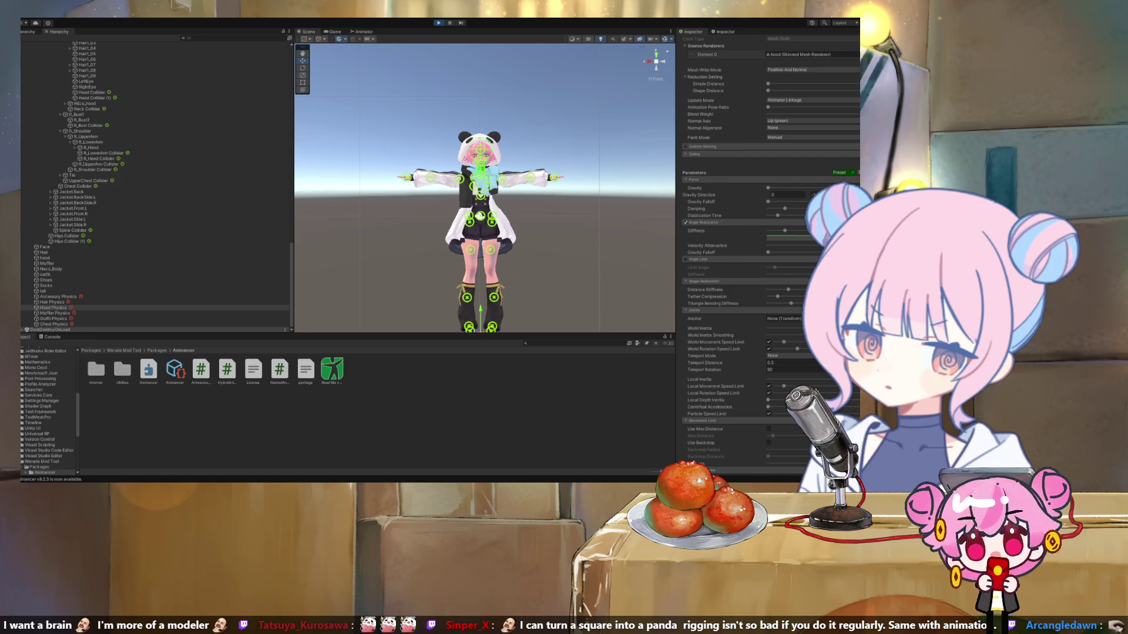
scroll(484, 187, up, 5)
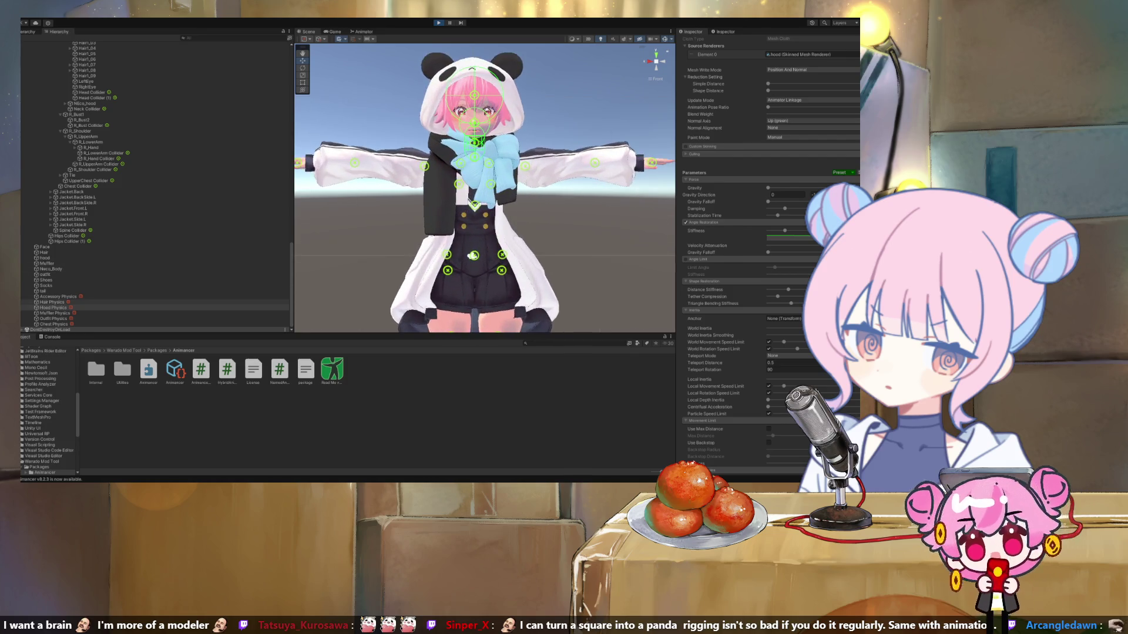
Select the hood mesh, then Hood Physics to show its MagicaCloth component in the Inspector.
scroll(764, 252, up, 4)
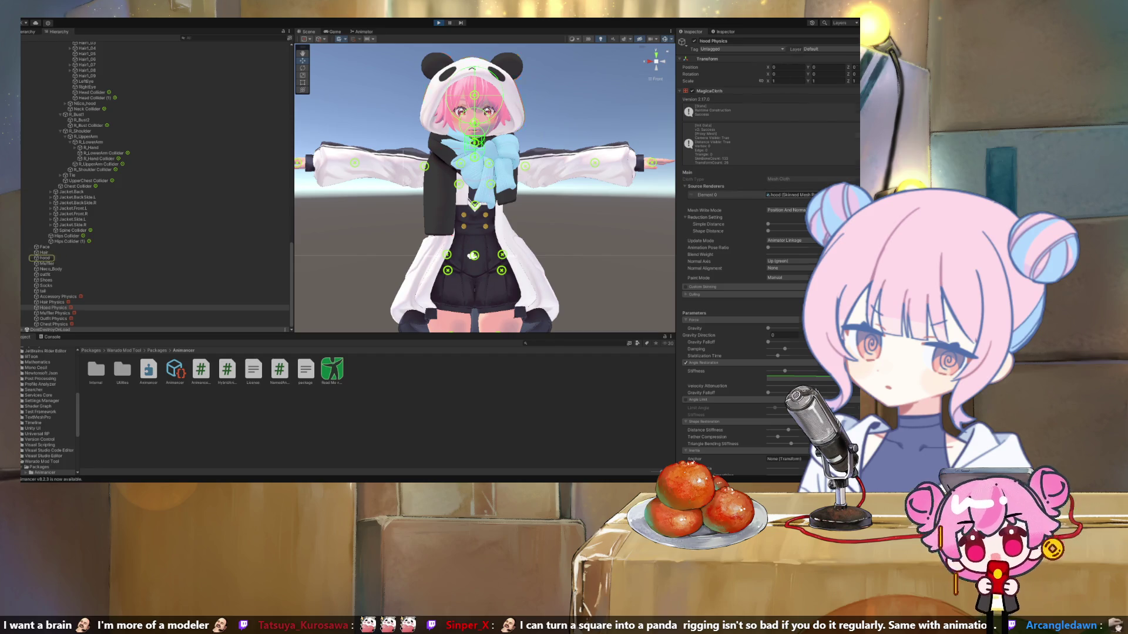
click(45, 258)
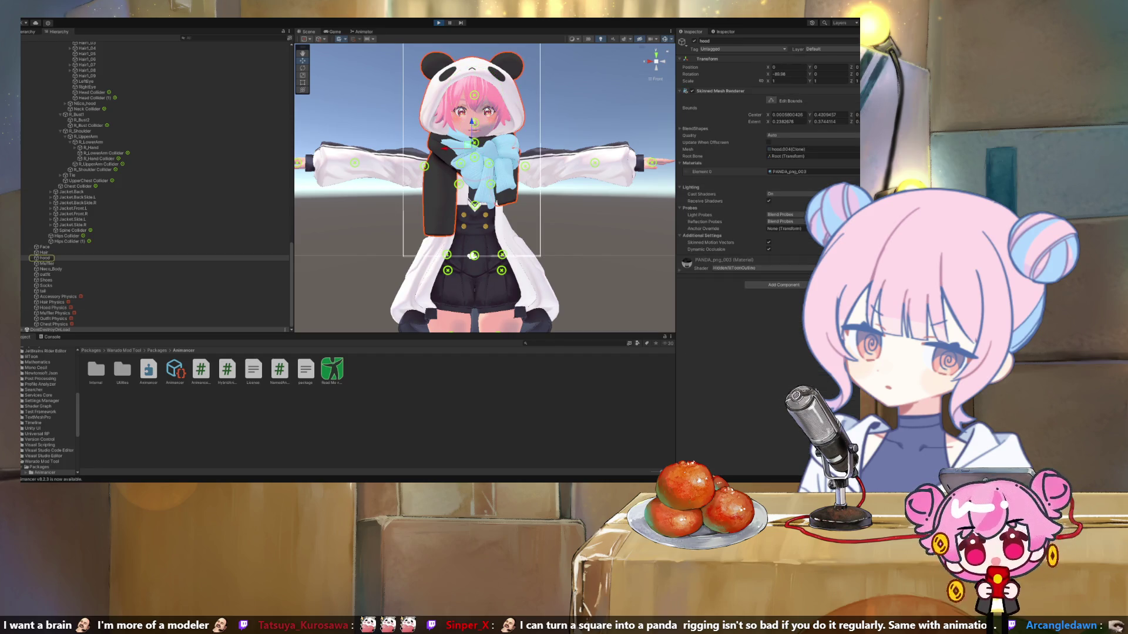
scroll(156, 187, down, 5)
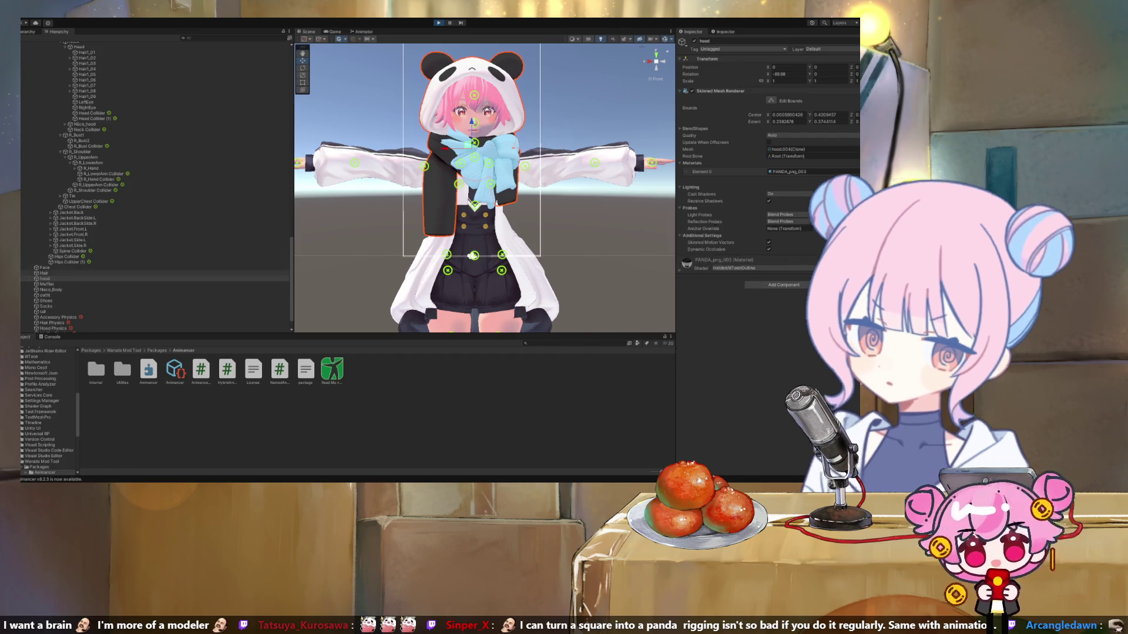
scroll(156, 187, down, 5)
scroll(156, 187, up, 3)
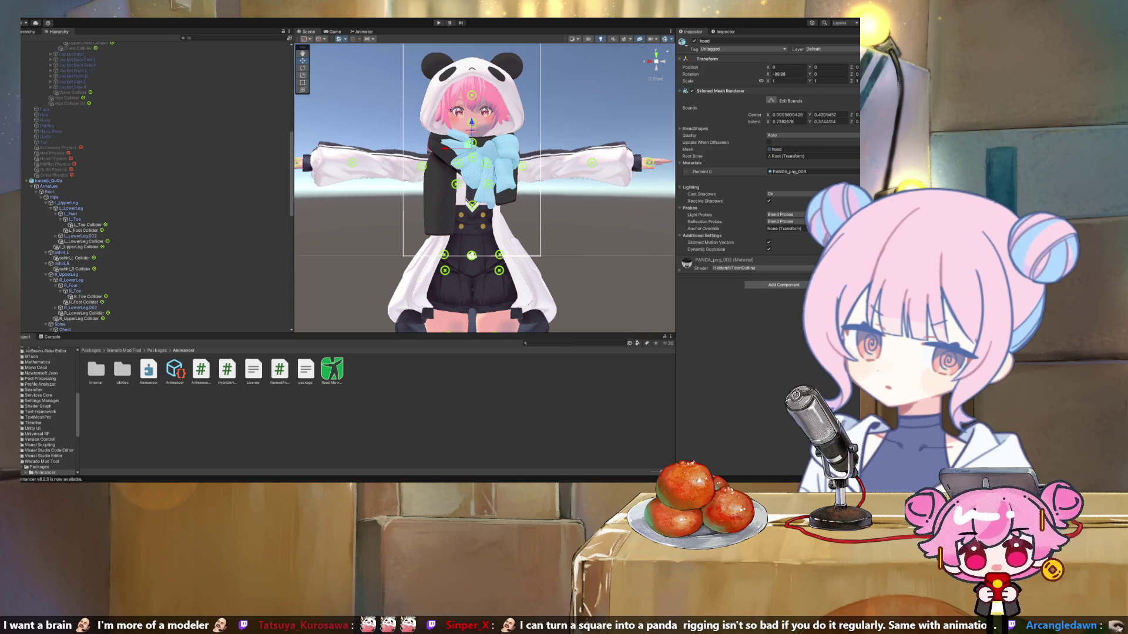
scroll(155, 187, up, 5)
click(52, 313)
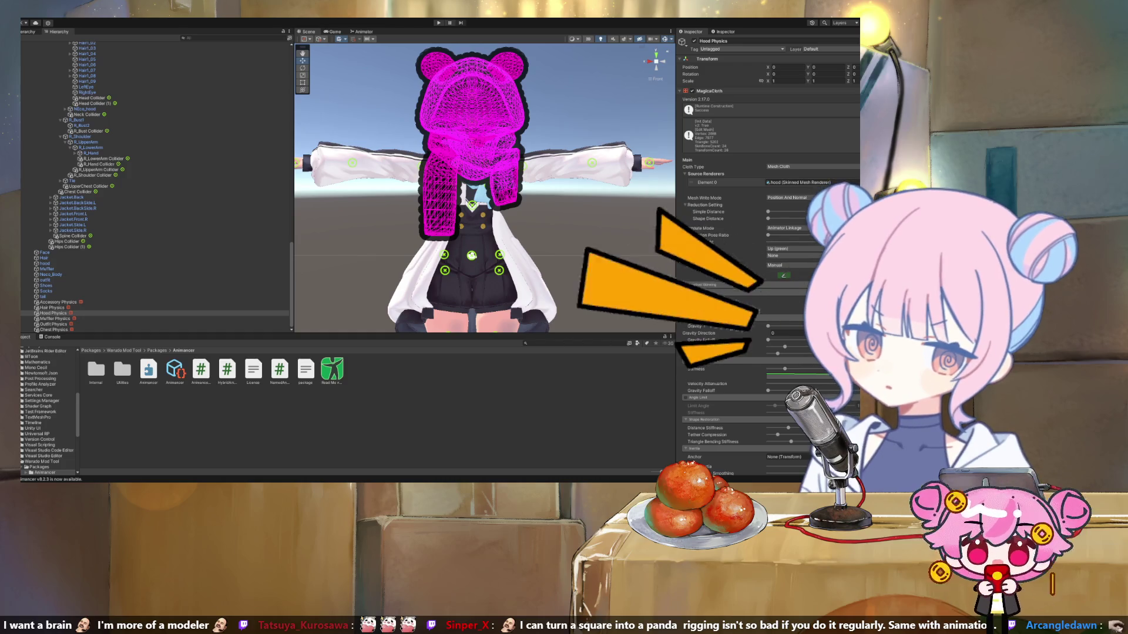
Duplicate Hood Physics and Muffler Physics, then start Movement attribute painting on Hood Physics (1).
key(ctrl+d)
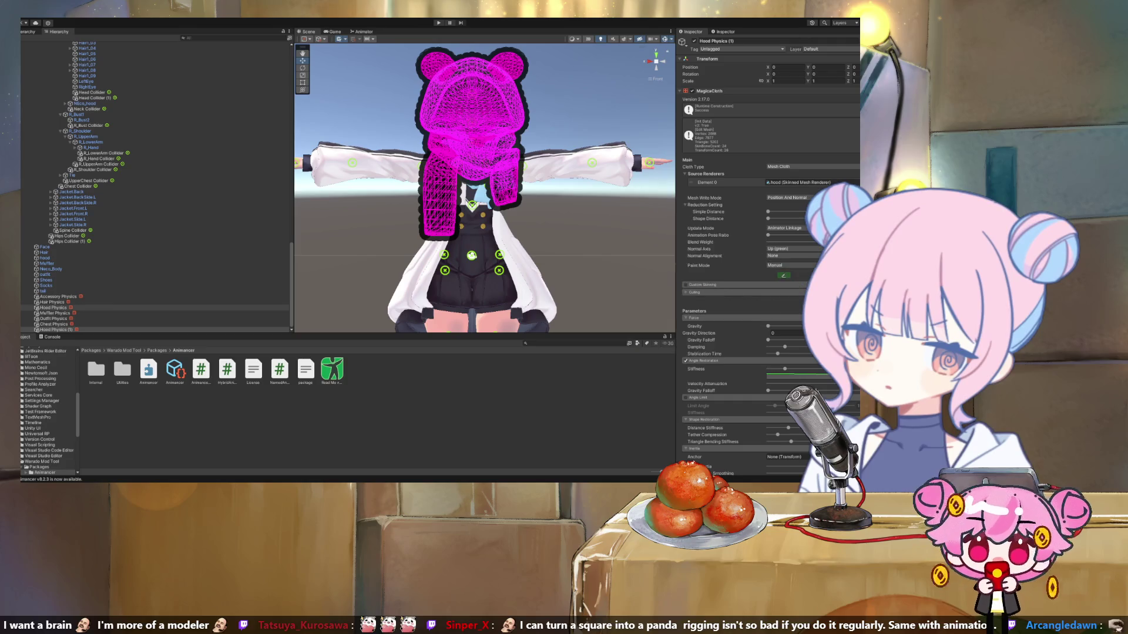
click(55, 313)
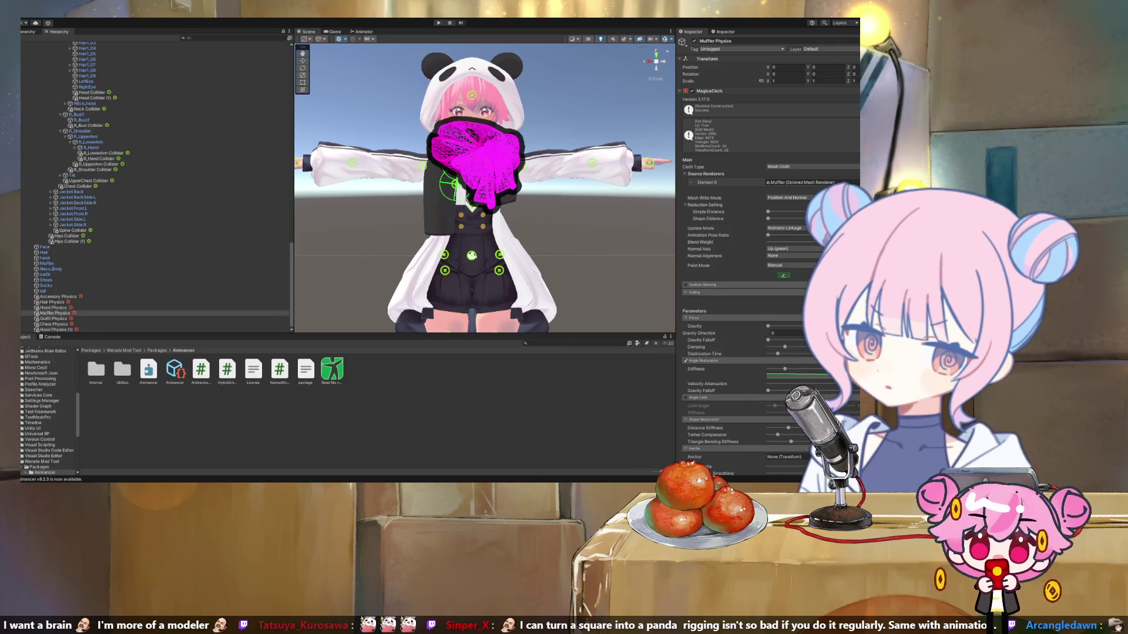
key(ctrl+d)
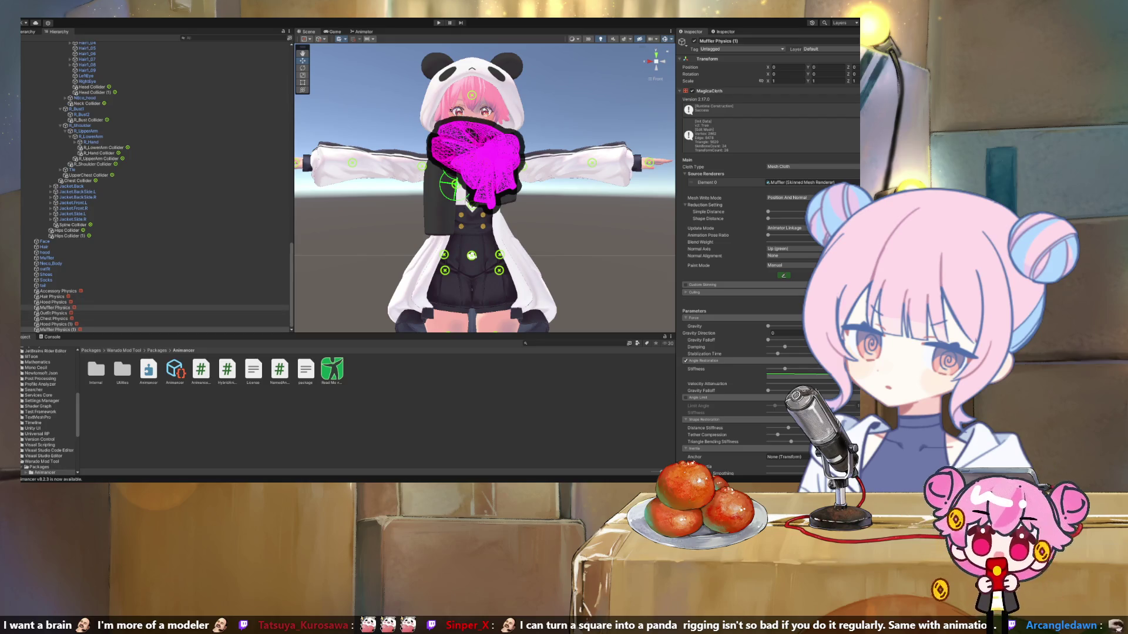
click(54, 324)
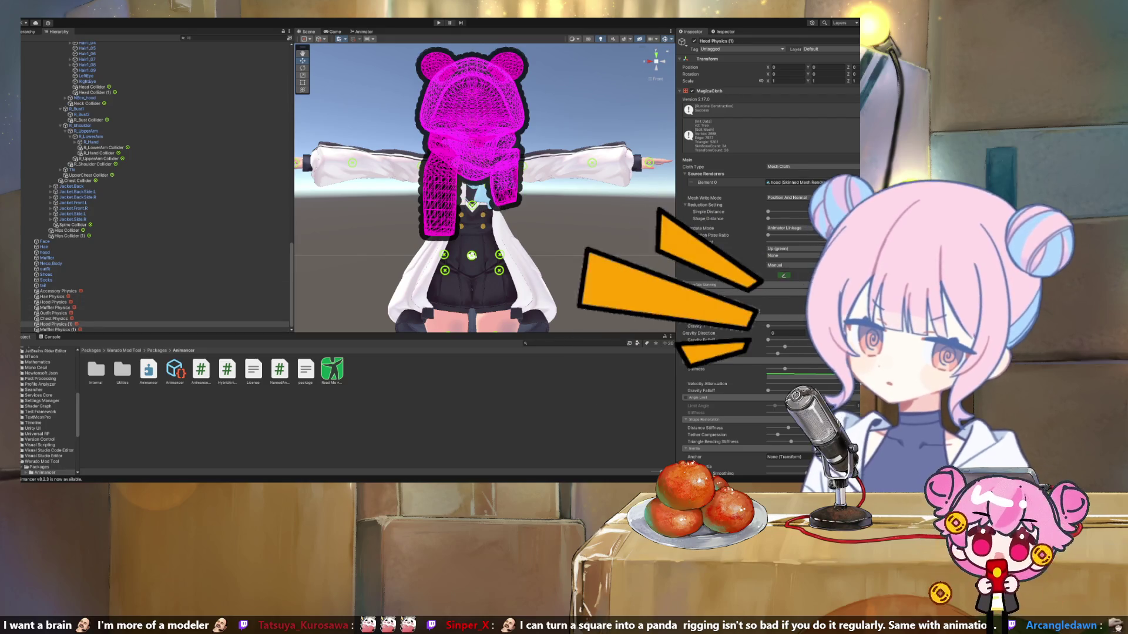
click(783, 276)
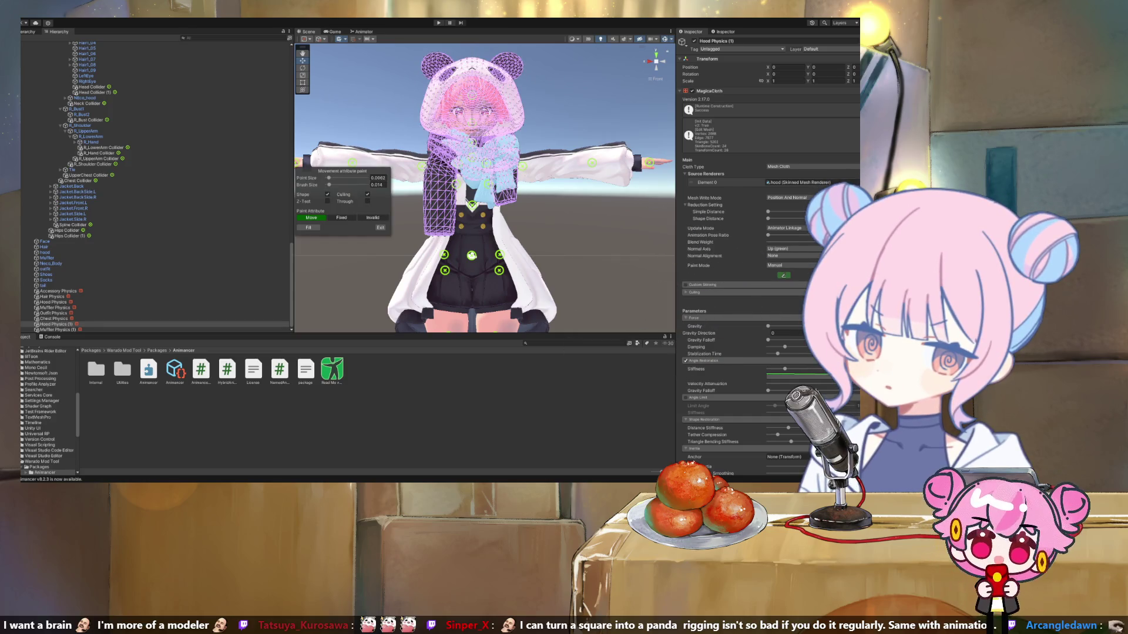
Open attribute painting on Muffler Physics (1), inspect its magenta movement points, then exit.
scroll(485, 188, down, 5)
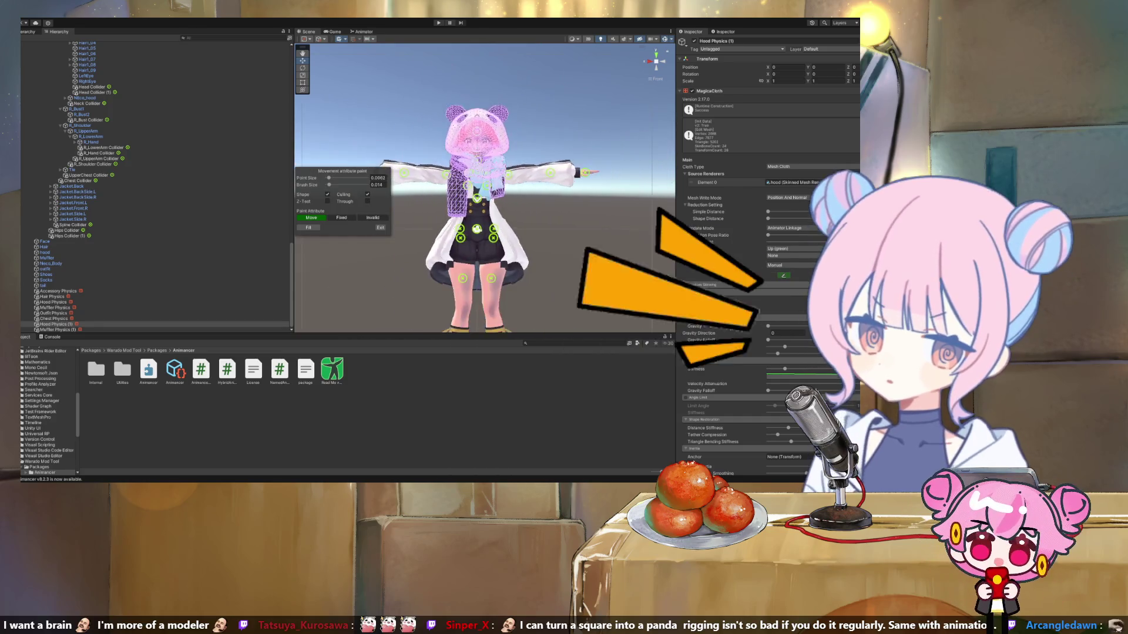
scroll(484, 188, up, 6)
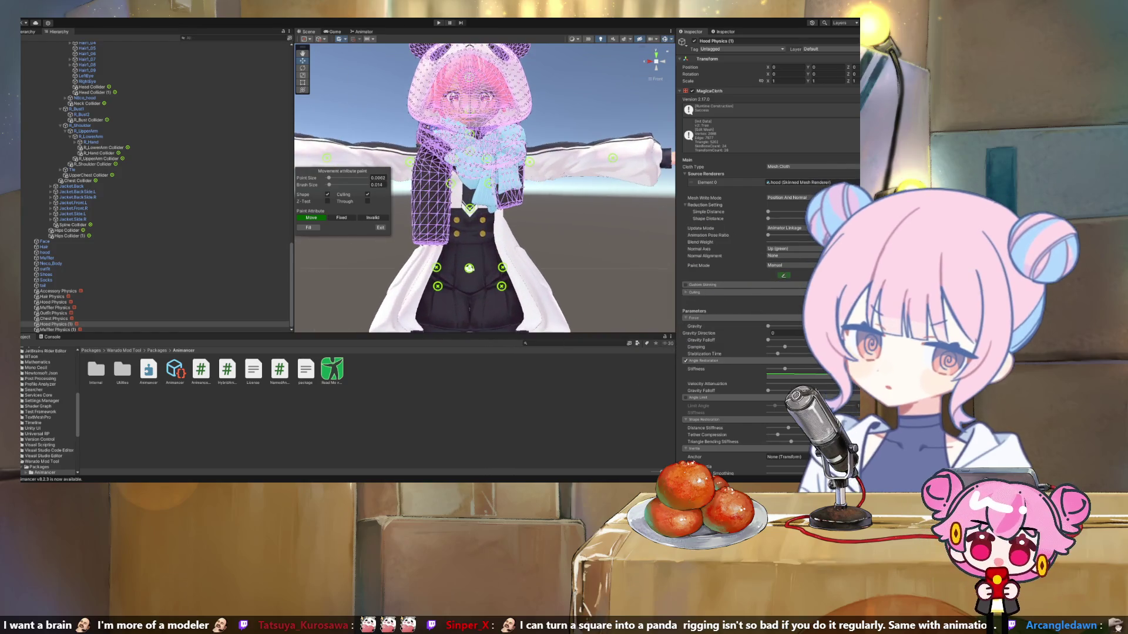
scroll(484, 187, down, 1)
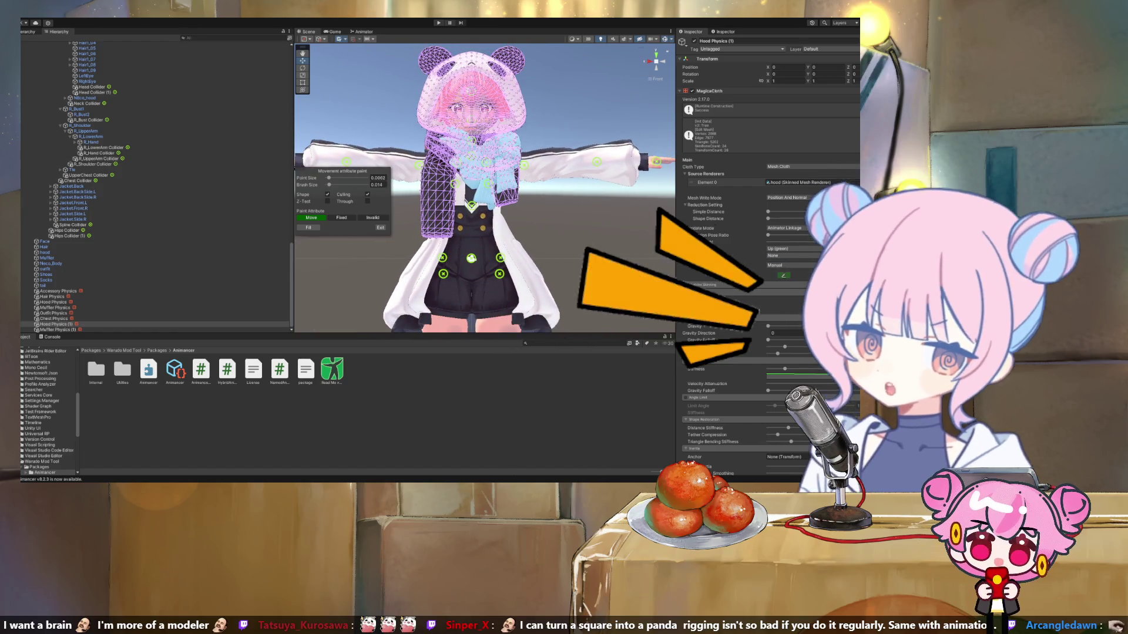
click(56, 329)
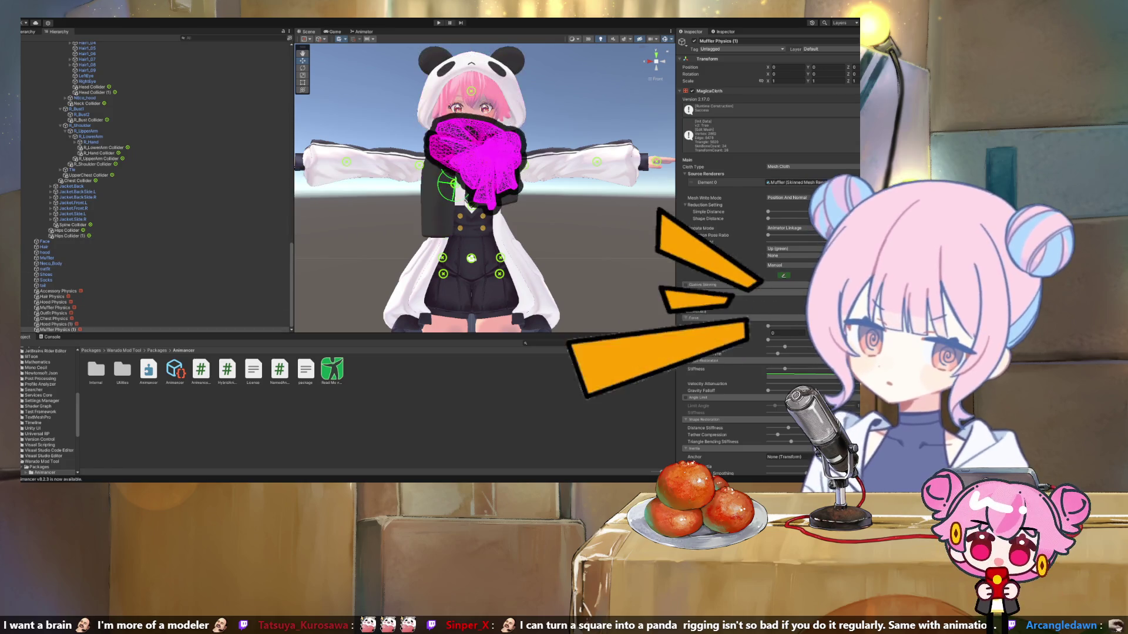
click(783, 276)
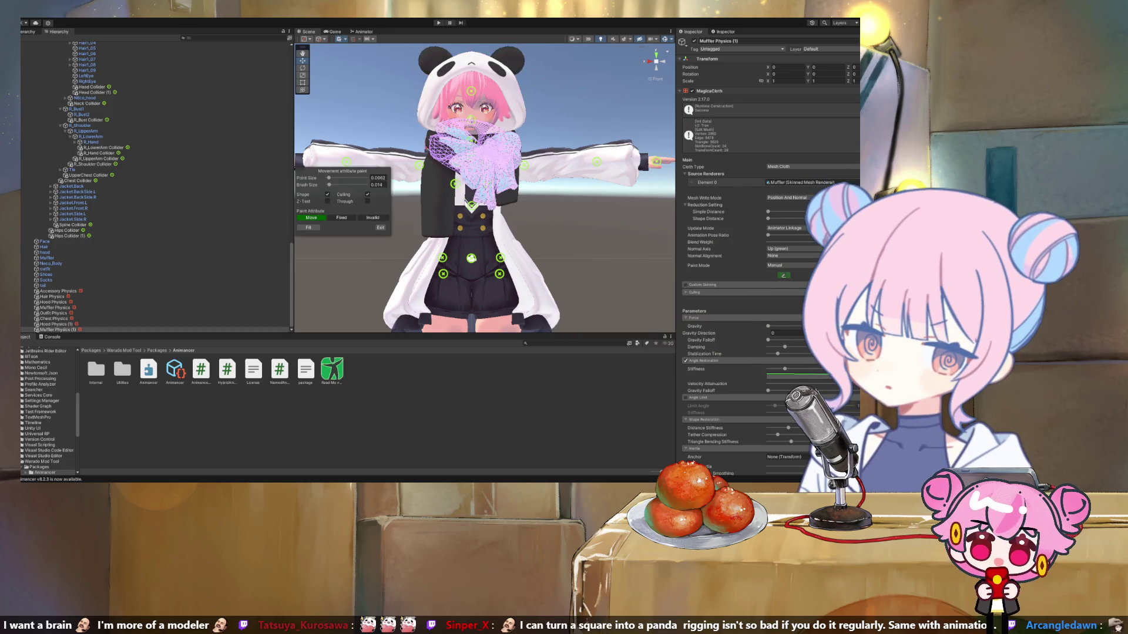
scroll(155, 188, down, 5)
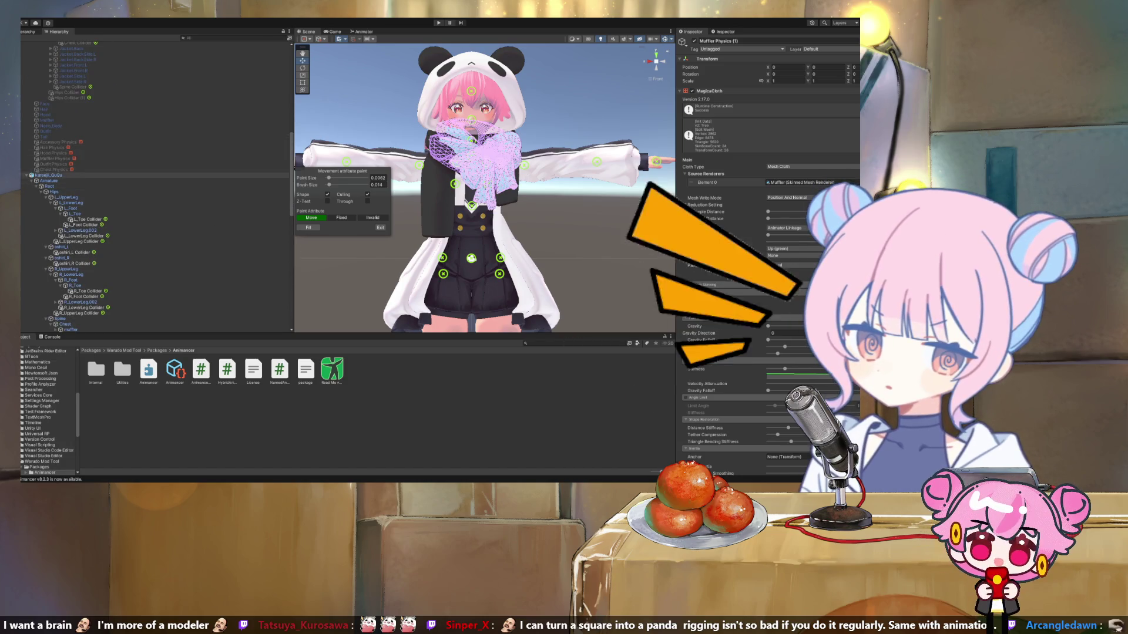
scroll(156, 188, up, 4)
scroll(146, 142, up, 5)
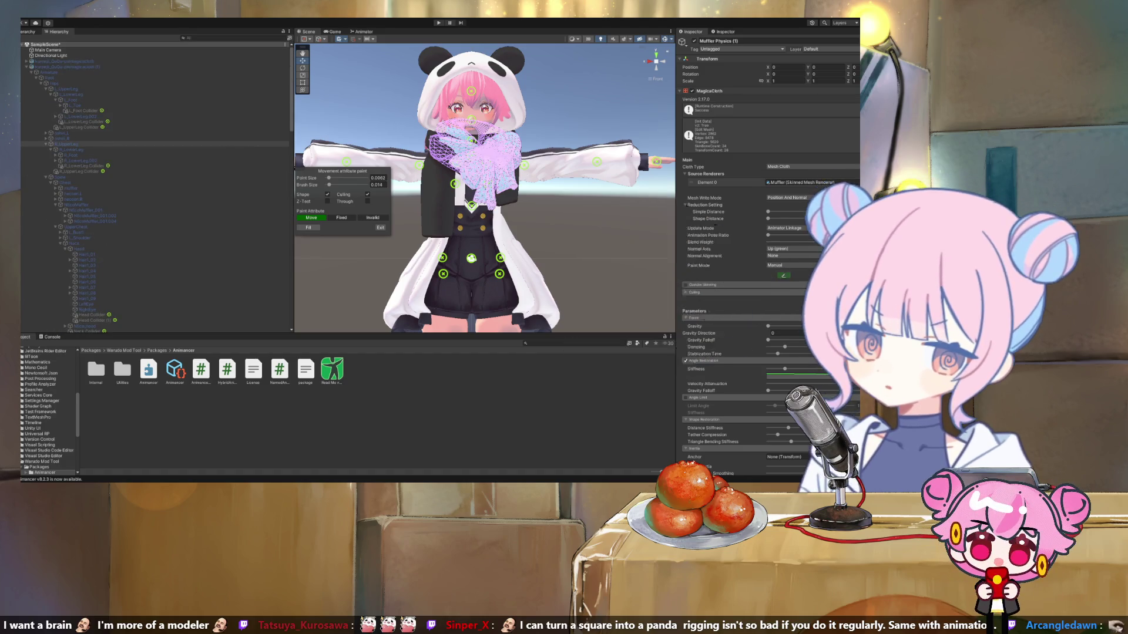
scroll(156, 188, down, 6)
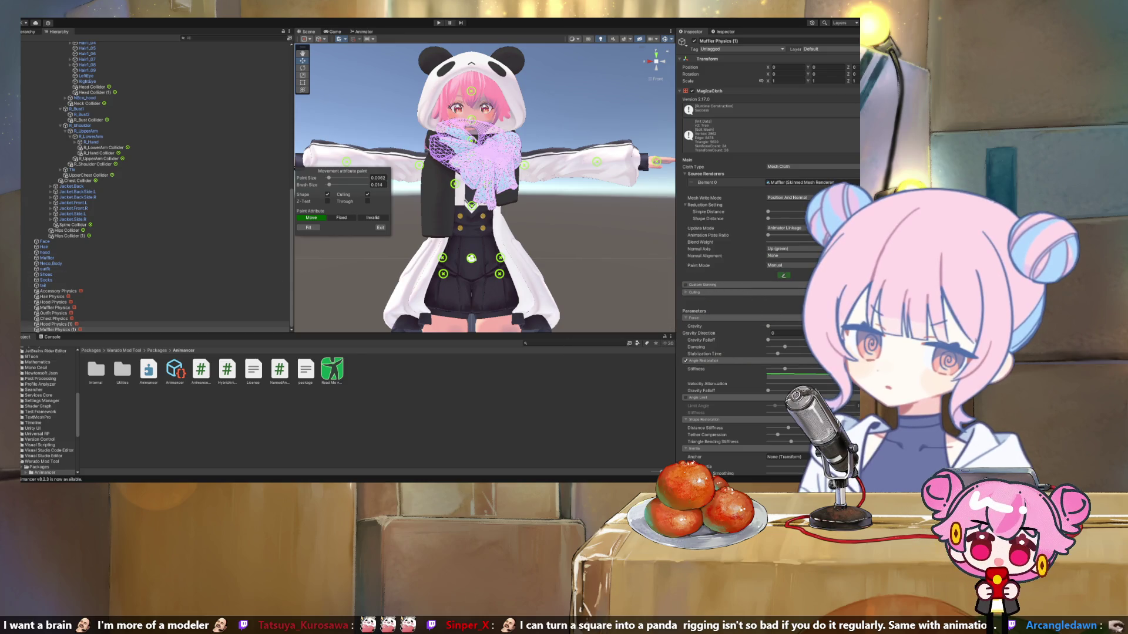
key(Escape)
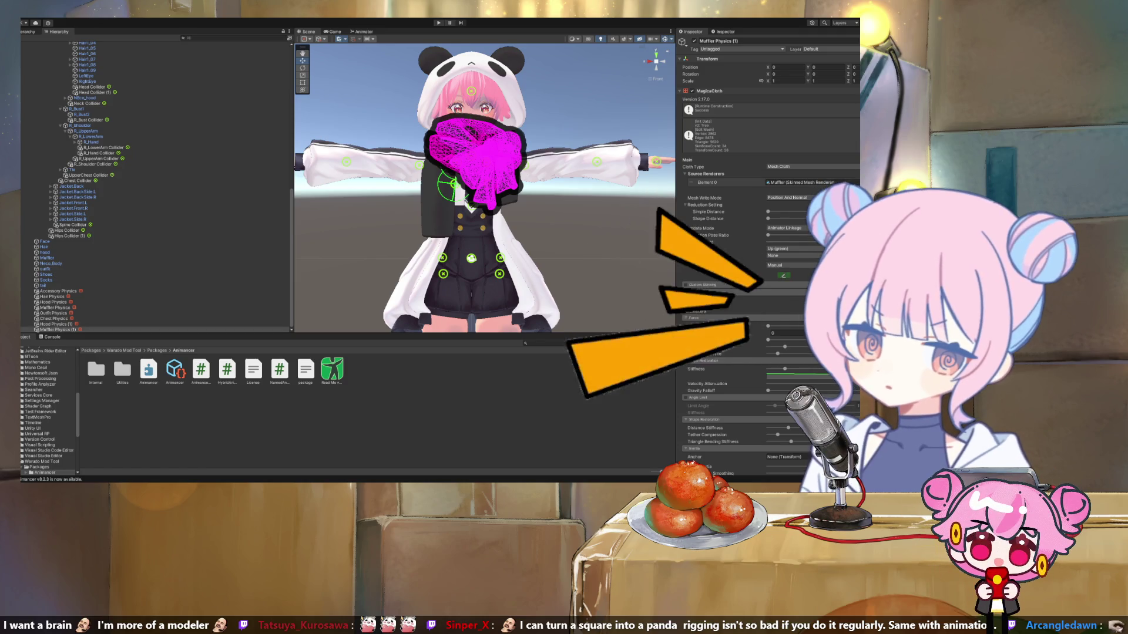
Delete the Muffler Physics (1) and Hood Physics (1) copies.
key(Delete)
click(56, 330)
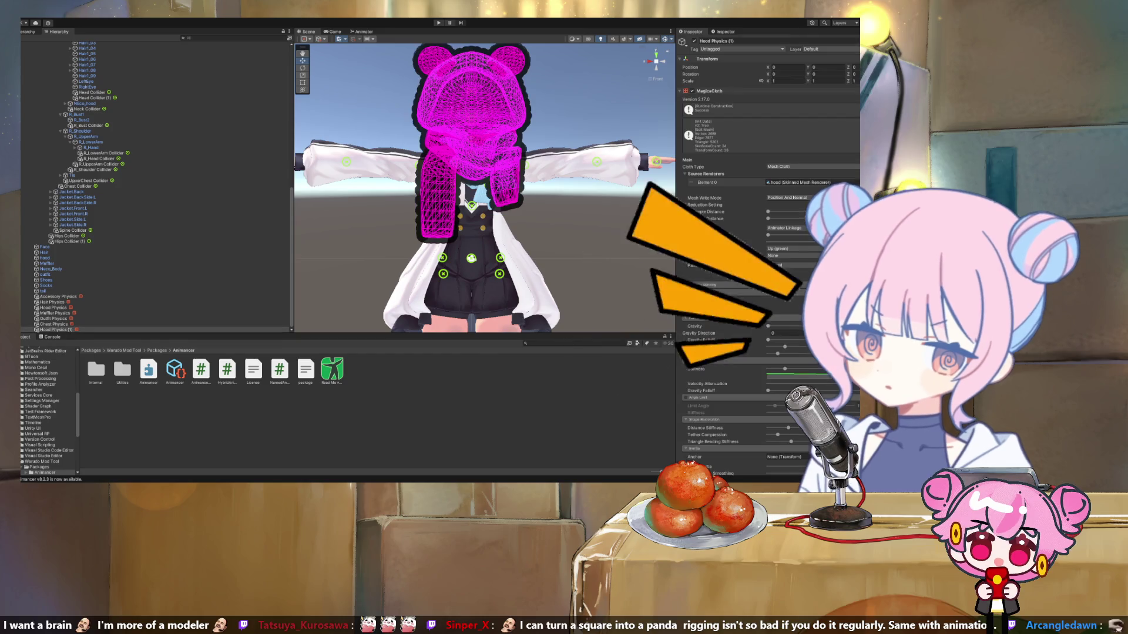
key(Delete)
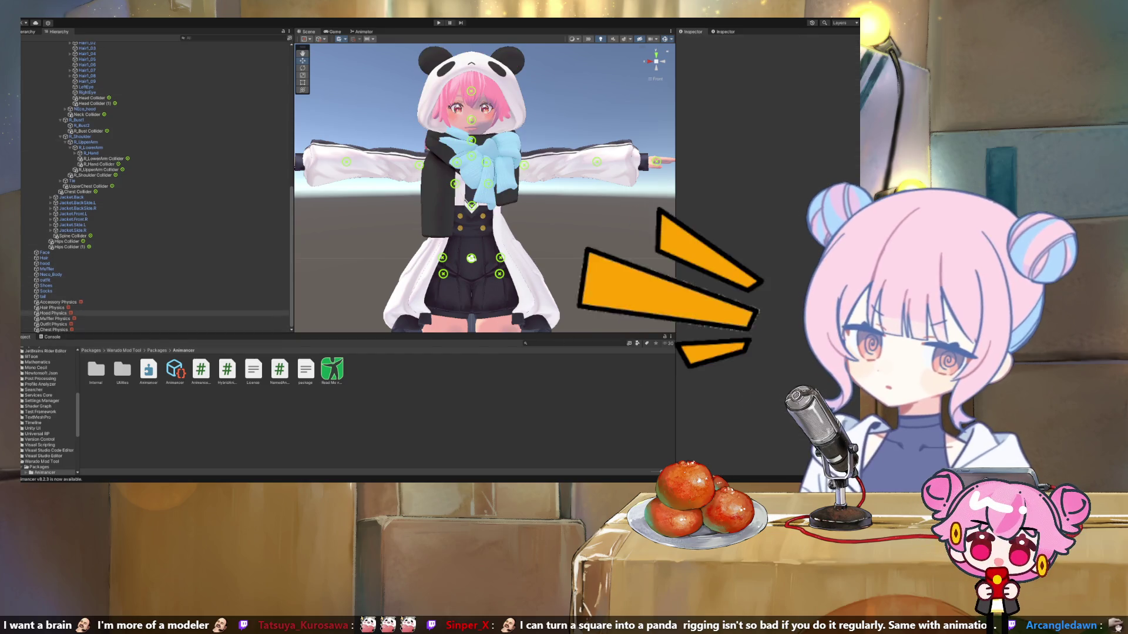
click(53, 313)
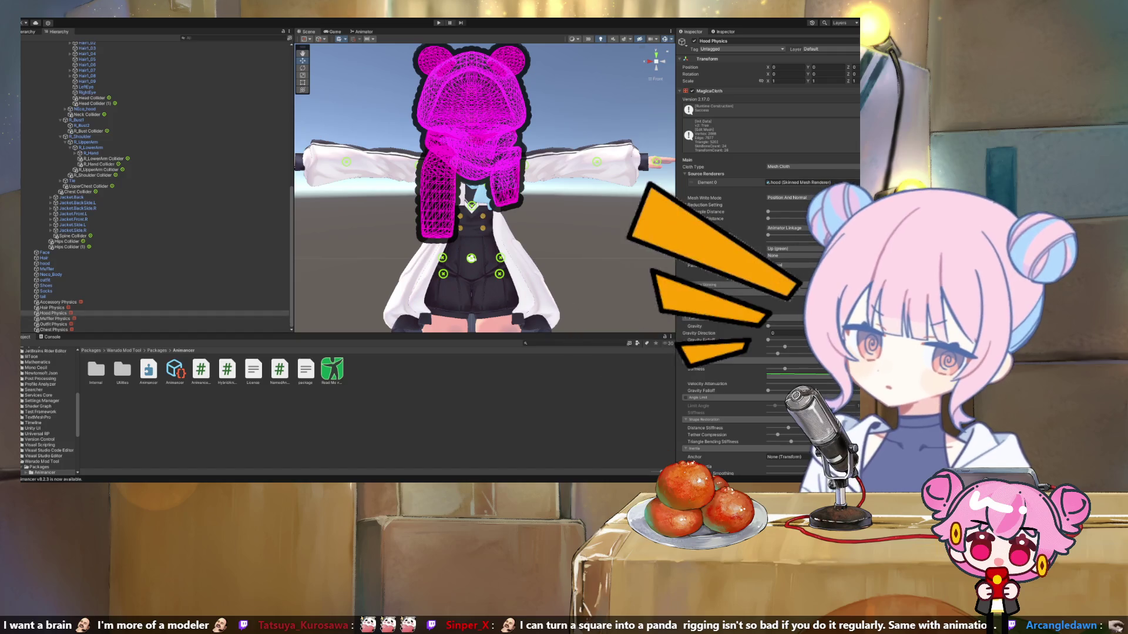
Set the muffler bone as the Muffler Physics cloth's Inertia anchor.
click(54, 318)
scroll(763, 264, down, 5)
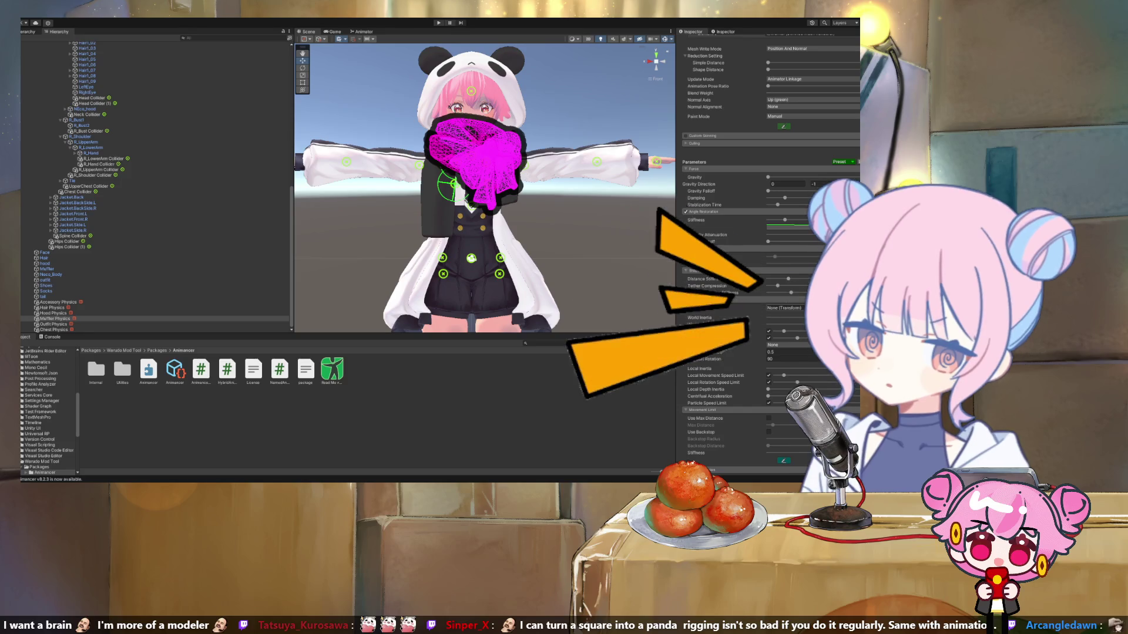
scroll(156, 185, up, 10)
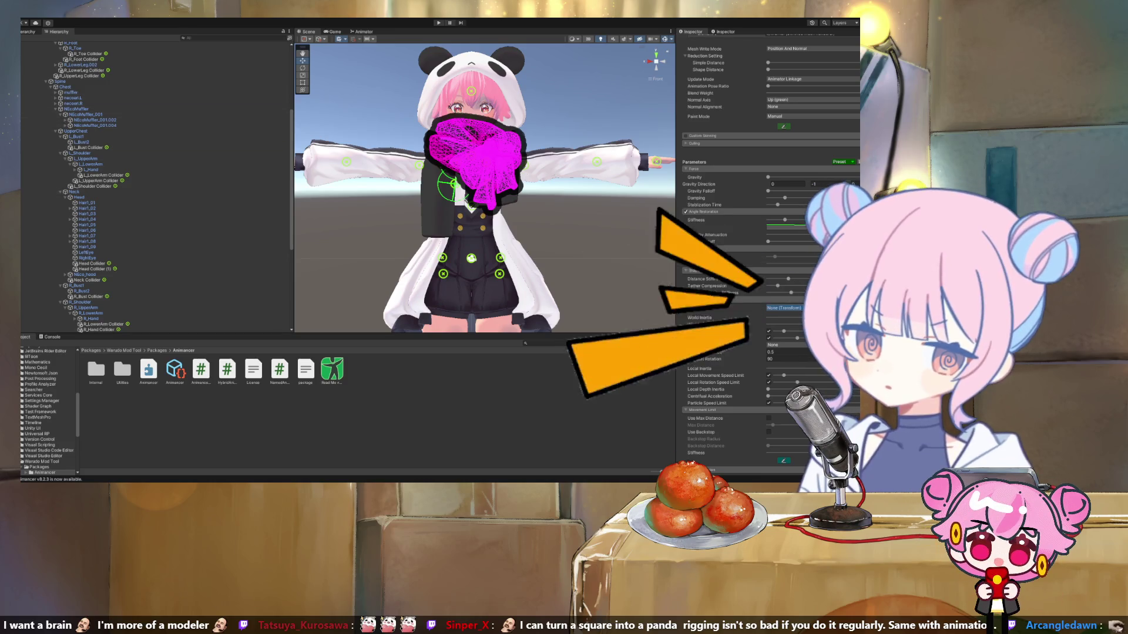
drag(70, 92, 784, 307)
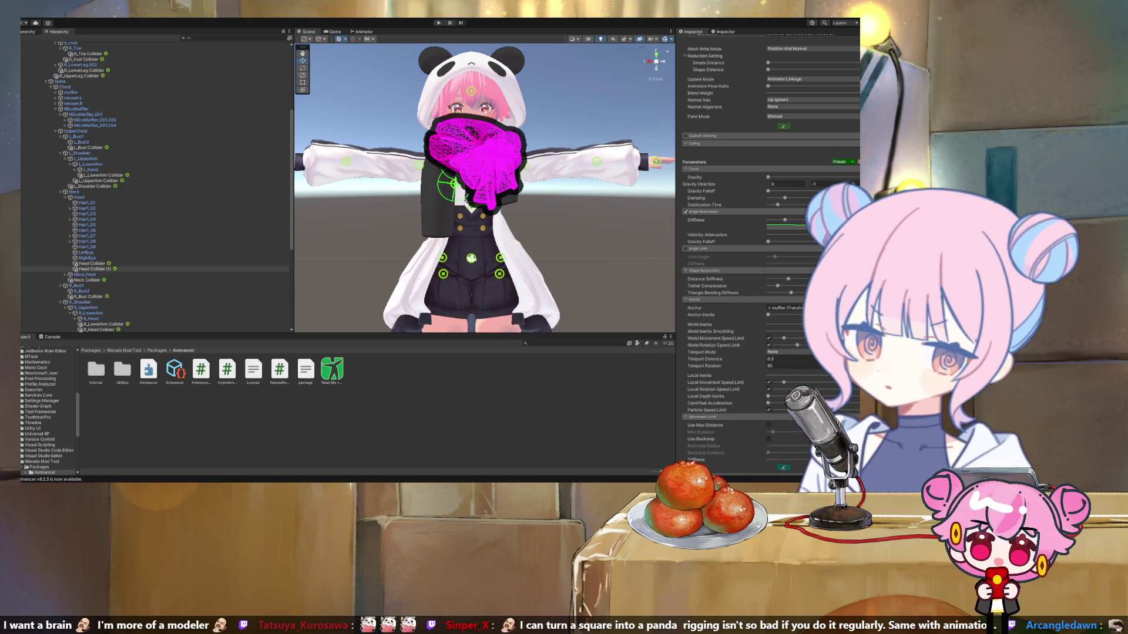
scroll(155, 188, down, 10)
Anchor the Hood Physics cloth to the muffler bone.
click(53, 313)
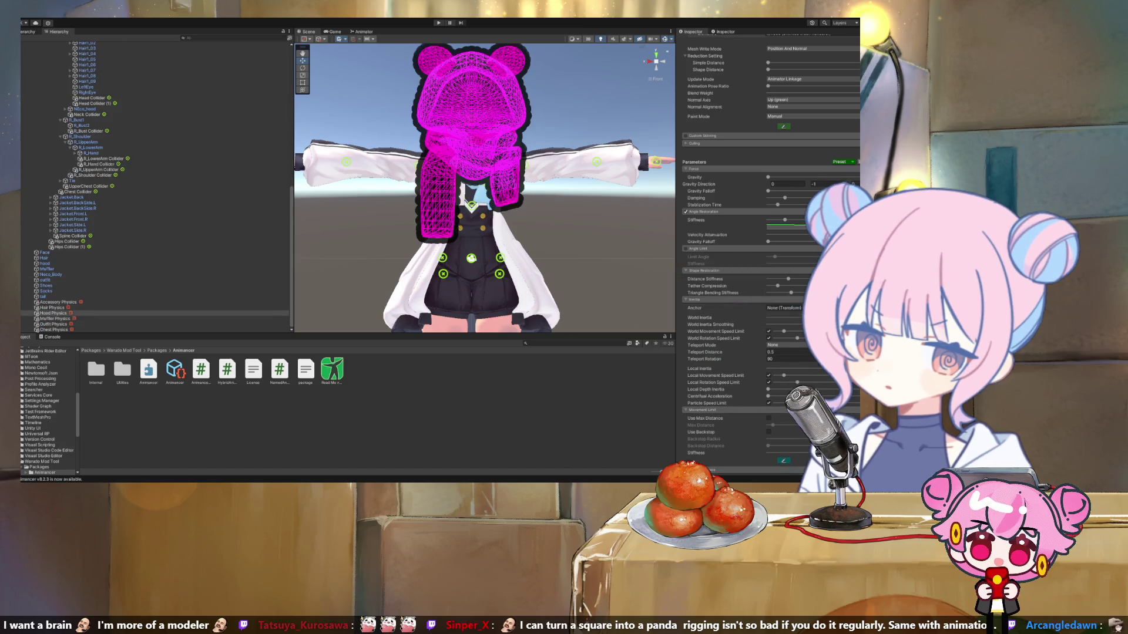
scroll(146, 281, up, 15)
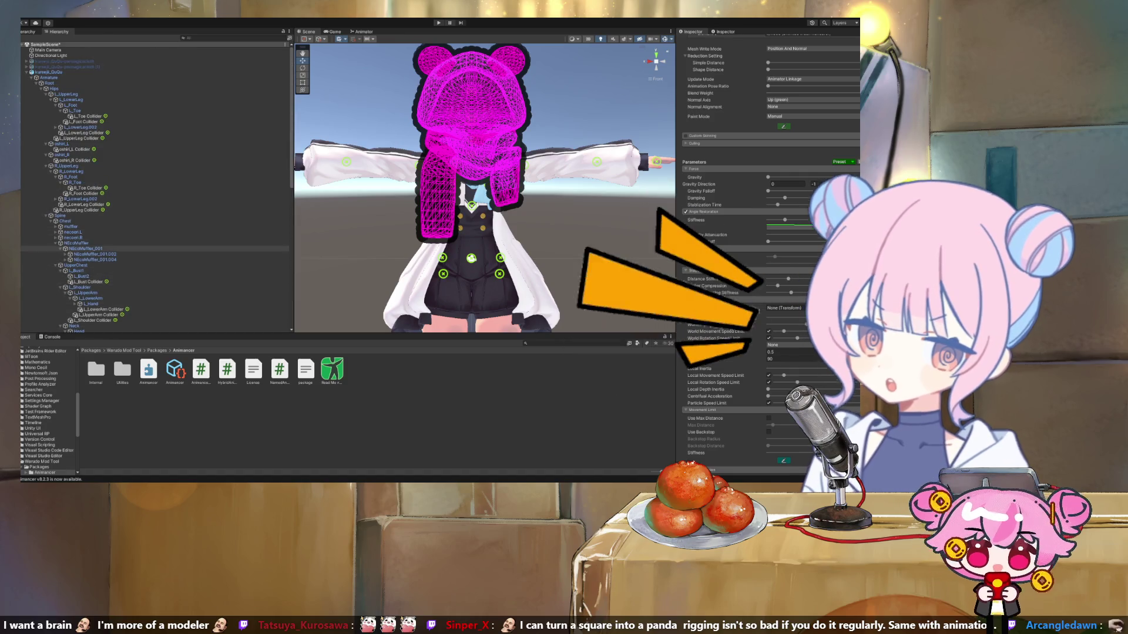
scroll(147, 216, down, 1)
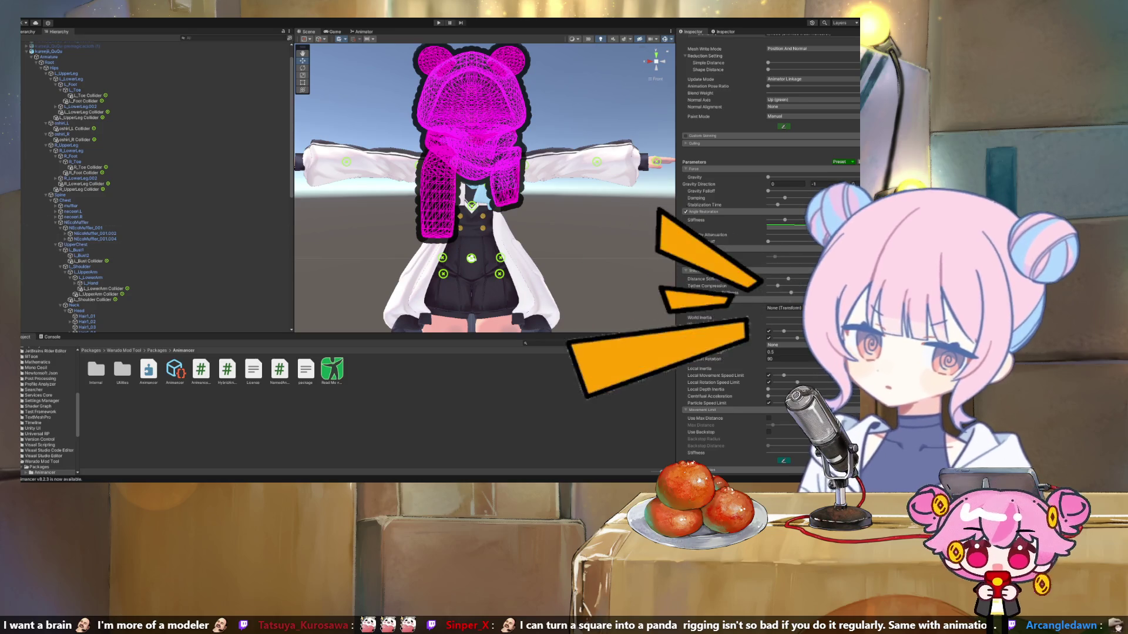
drag(78, 222, 785, 307)
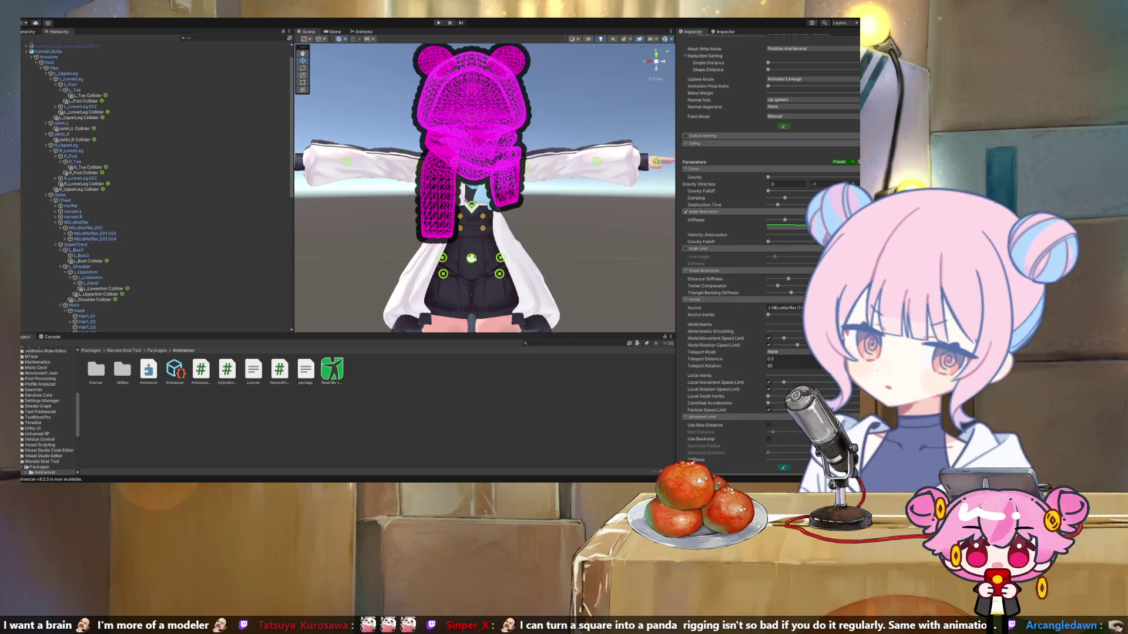
scroll(156, 185, down, 10)
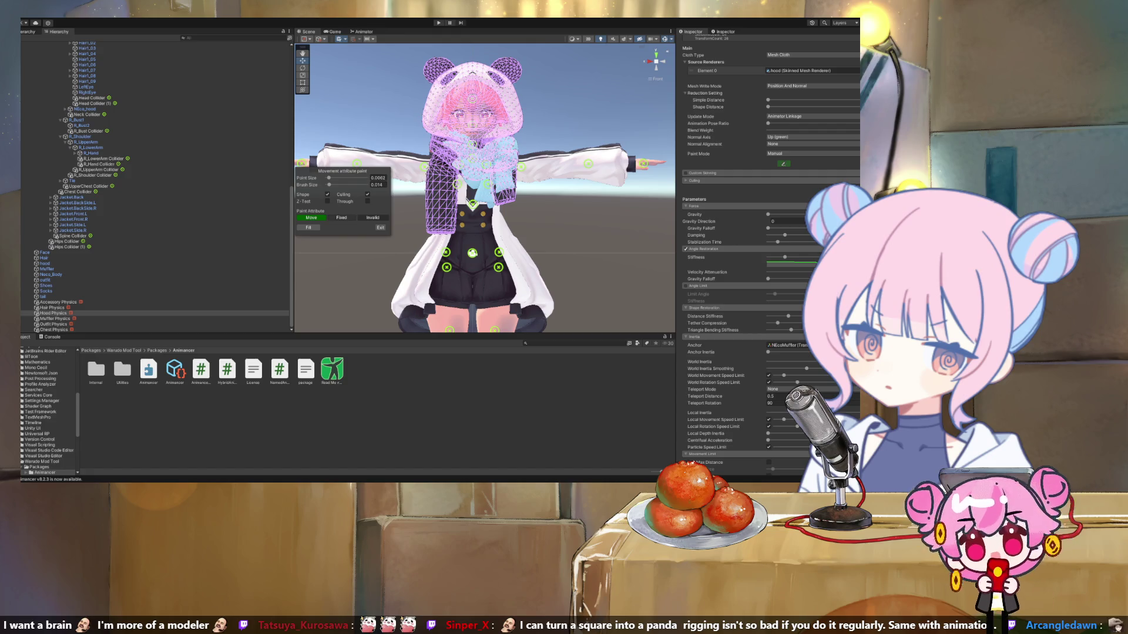
Choose Fixed as the paint attribute and set the Point Size to 0.0148.
click(341, 217)
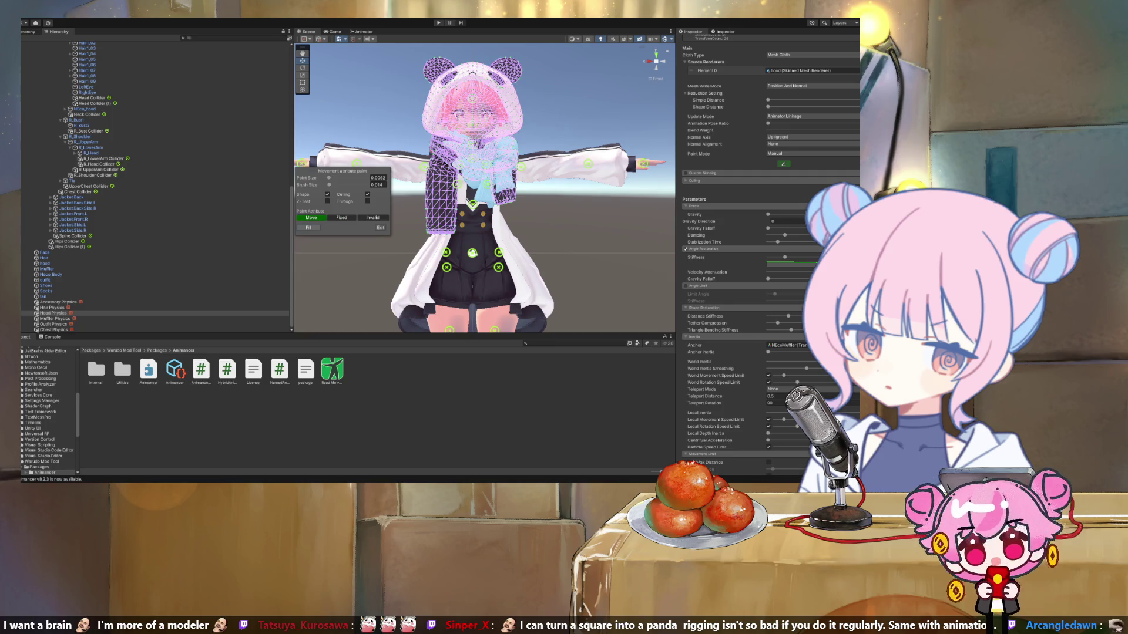
drag(328, 177, 332, 177)
click(341, 217)
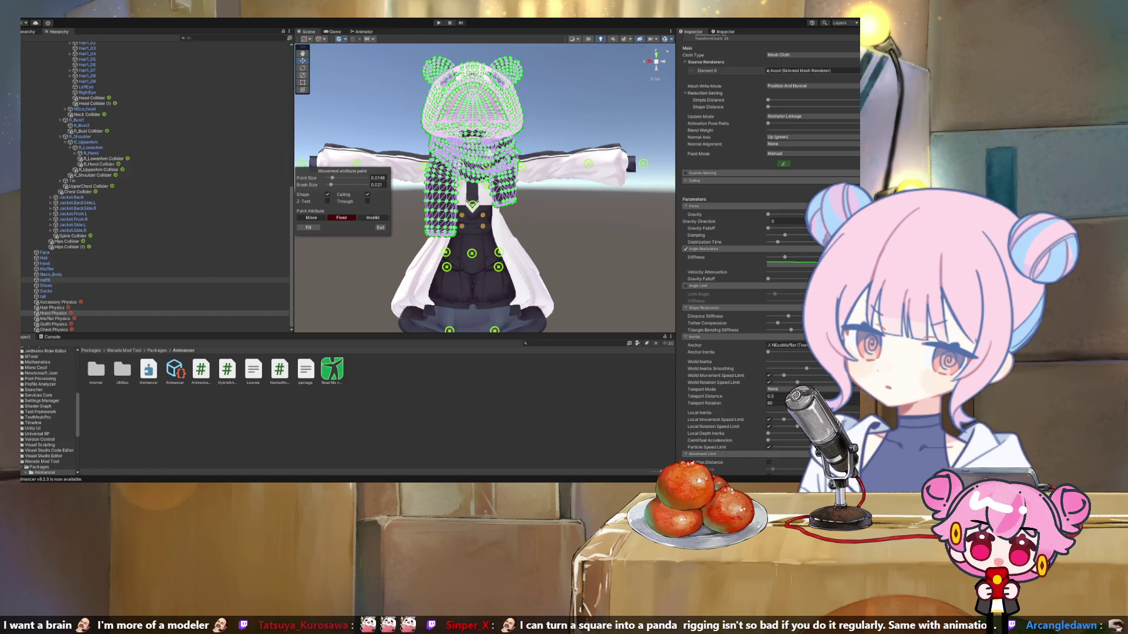
Hide the outfit mesh and paint the points ringing the hood's face opening as Fixed.
click(25, 279)
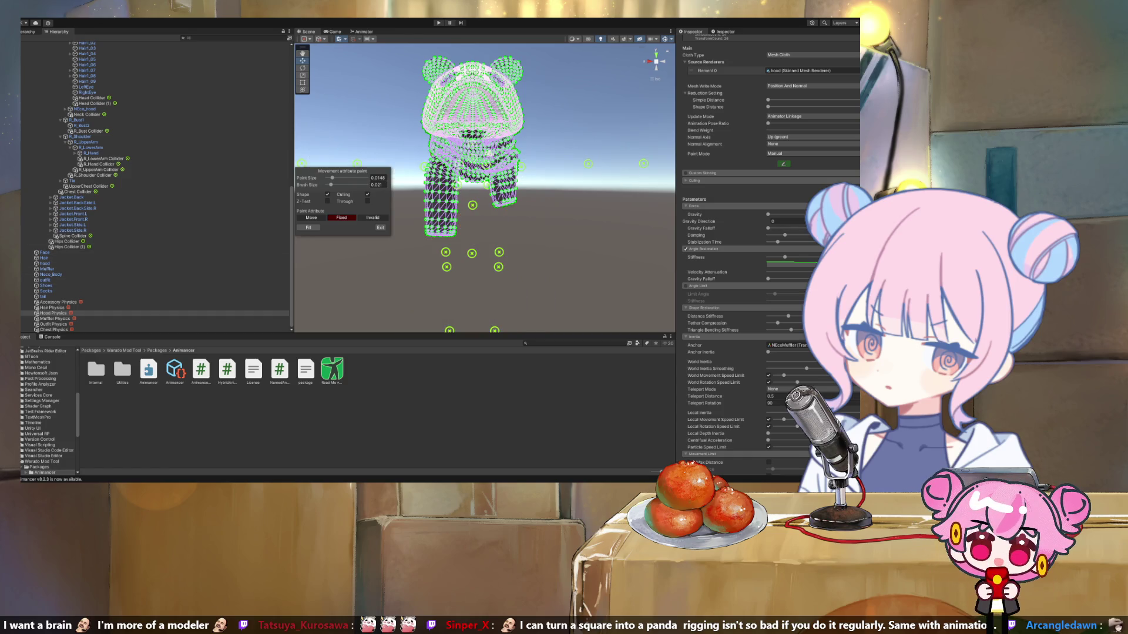
scroll(484, 187, up, 3)
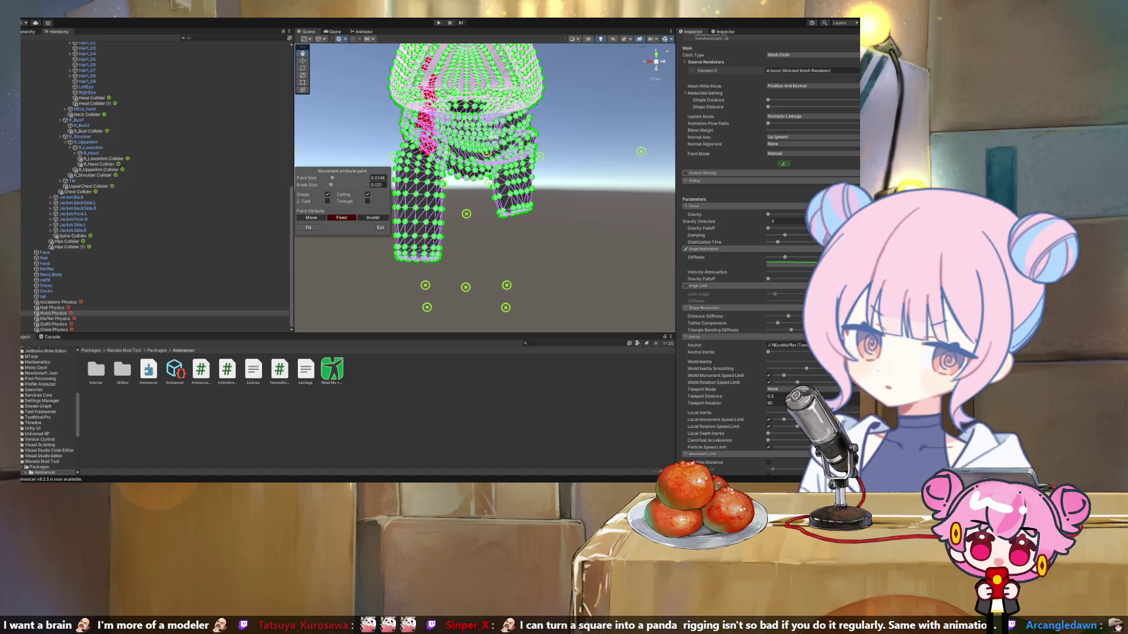
mouse_move(485, 176)
mouse_down()
mouse_move(488, 242)
mouse_move(552, 223)
mouse_move(470, 265)
mouse_move(331, 292)
mouse_up()
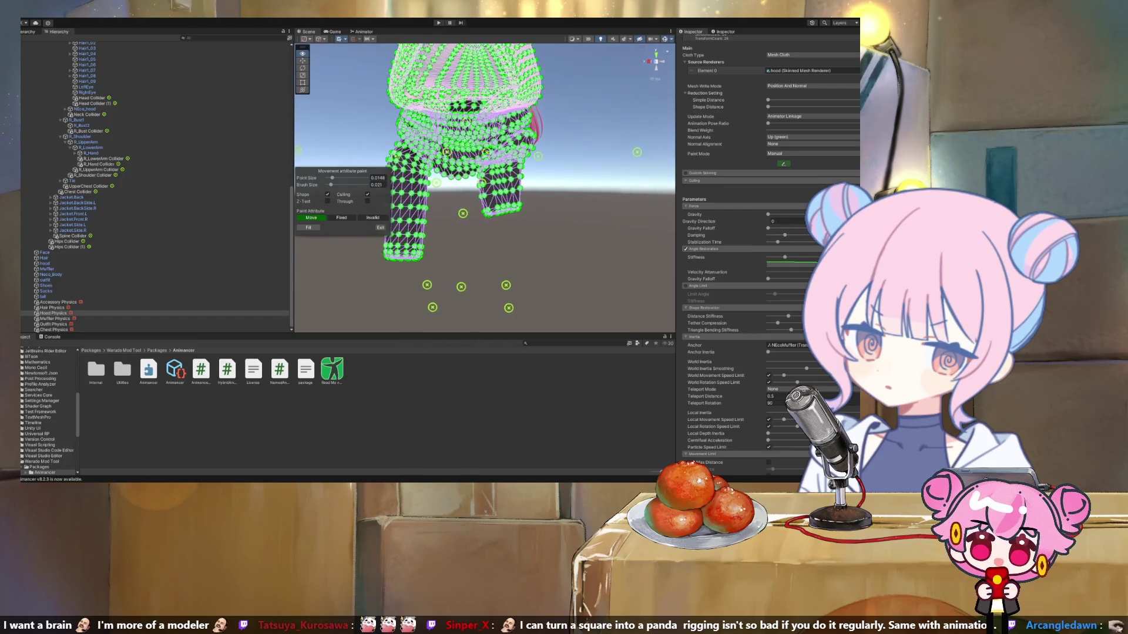
click(341, 218)
mouse_move(470, 235)
mouse_down()
mouse_move(505, 212)
mouse_move(599, 241)
mouse_move(642, 132)
mouse_move(643, 78)
mouse_move(510, 268)
mouse_move(464, 258)
mouse_move(499, 261)
mouse_up()
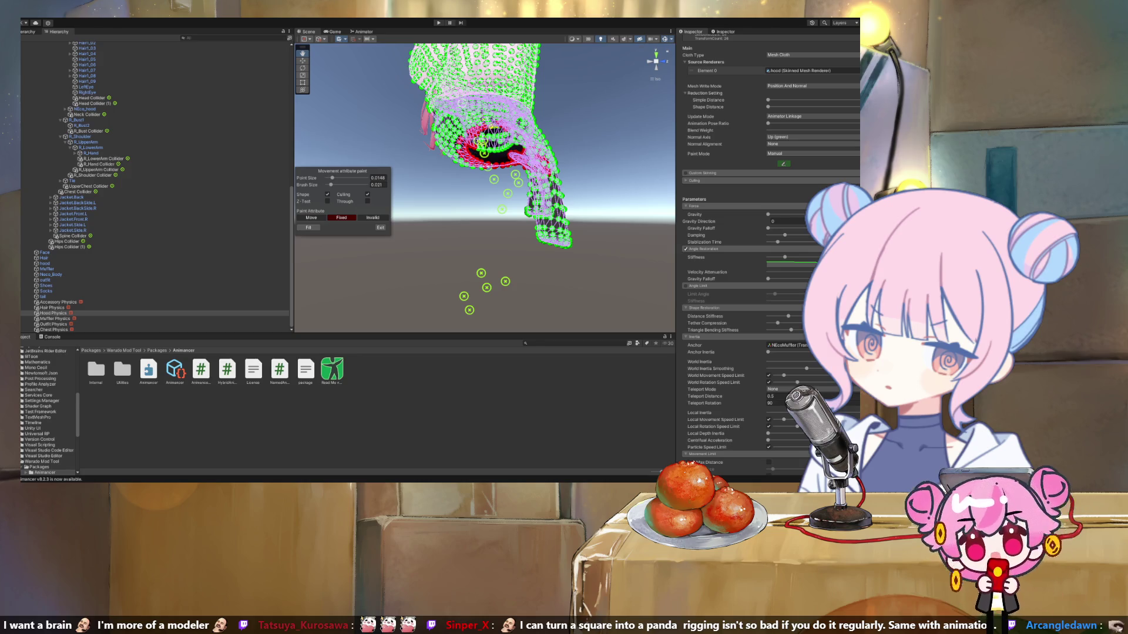
Paint the hood's lower edge and left side as Fixed, then shrink the brush to about 0.009.
mouse_move(487, 176)
mouse_down()
mouse_move(469, 177)
mouse_move(499, 177)
mouse_move(482, 176)
mouse_up()
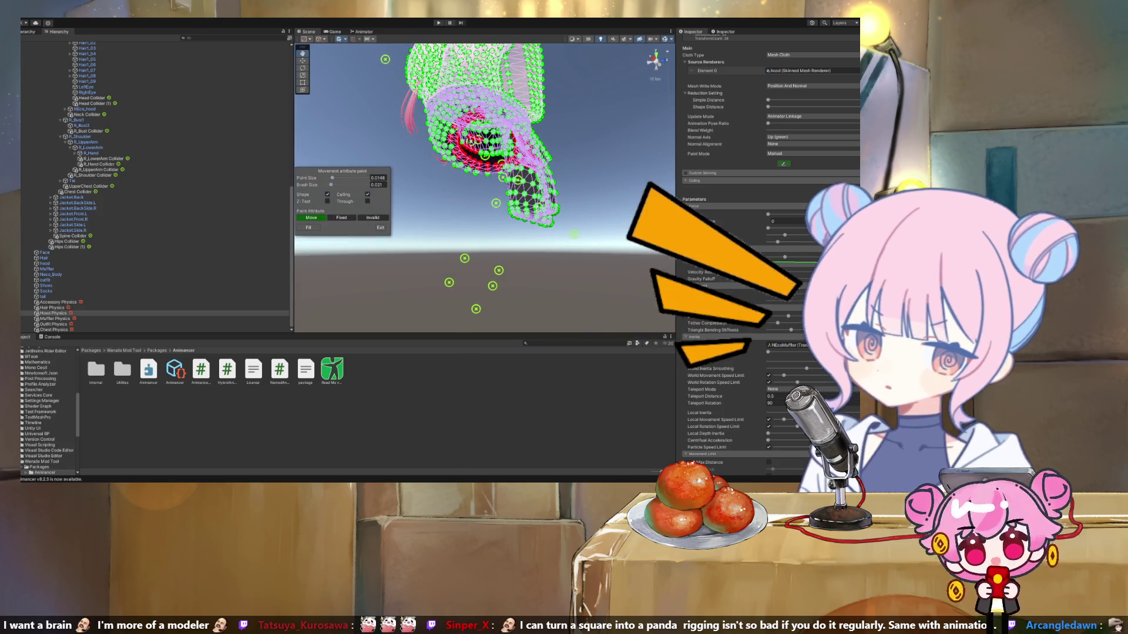
click(311, 217)
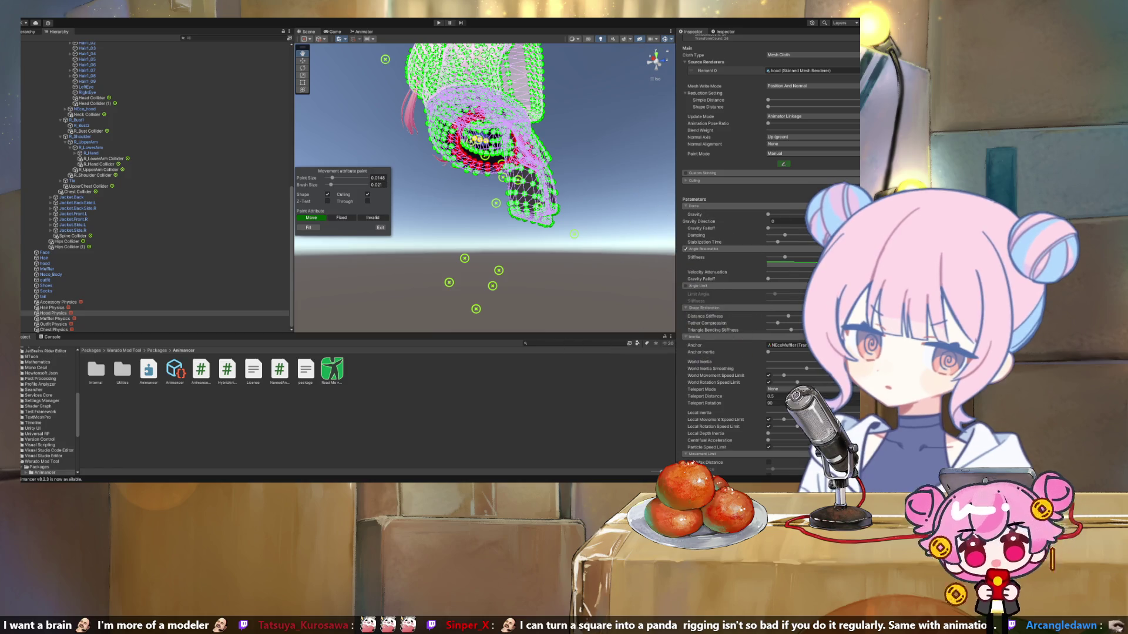
drag(488, 176, 420, 182)
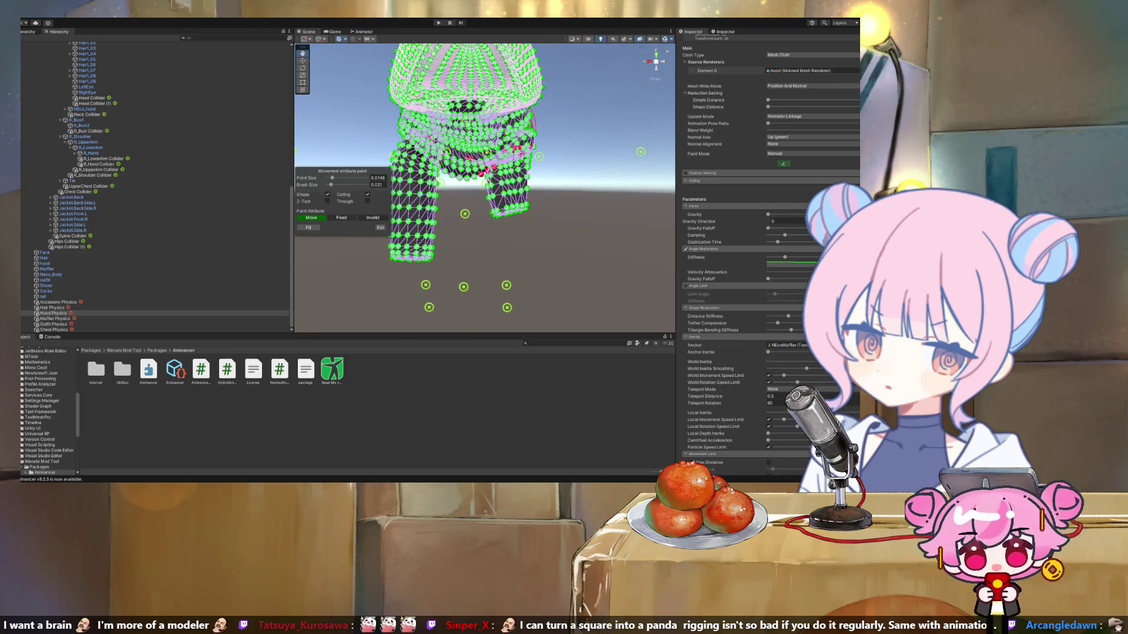
click(341, 218)
click(497, 193)
mouse_move(496, 192)
mouse_down()
mouse_move(496, 176)
mouse_move(497, 194)
mouse_up()
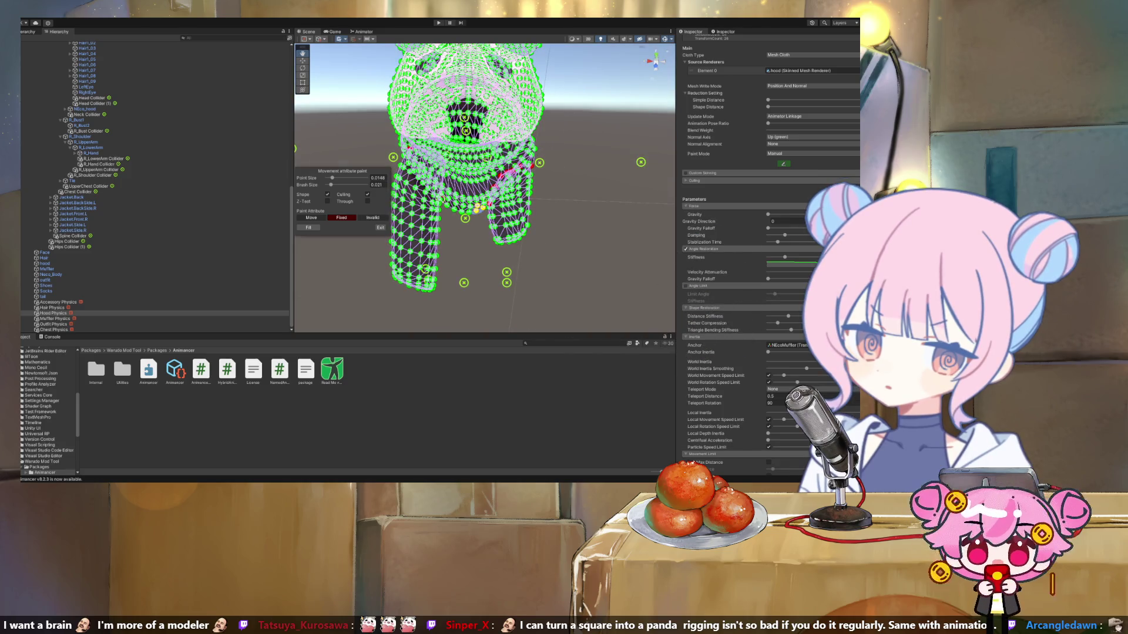
drag(461, 206, 442, 200)
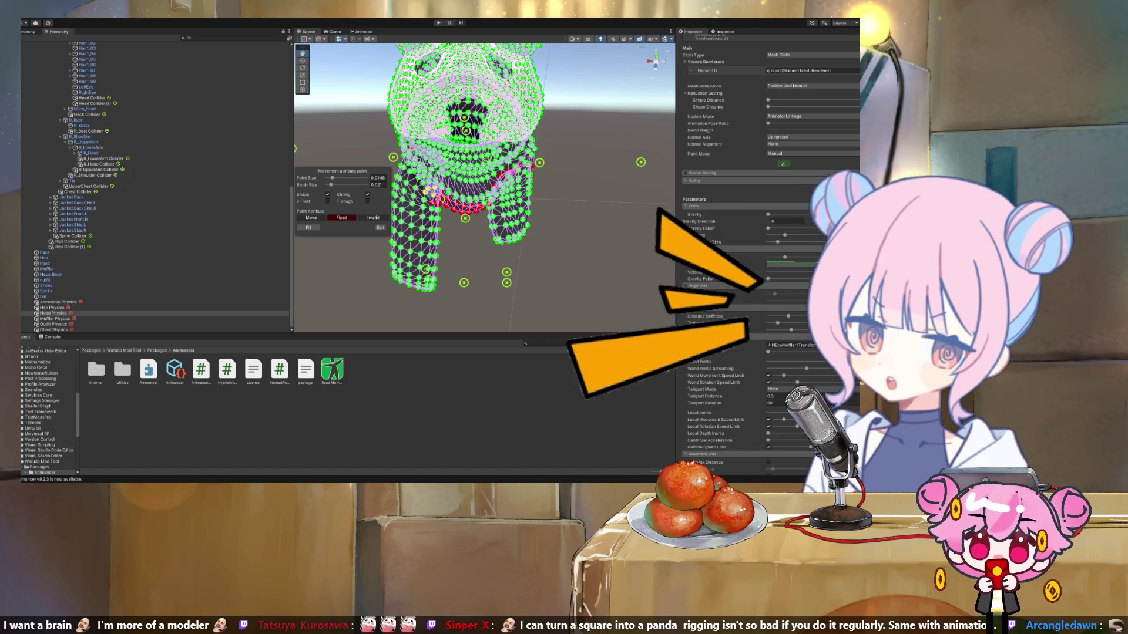
drag(418, 183, 401, 166)
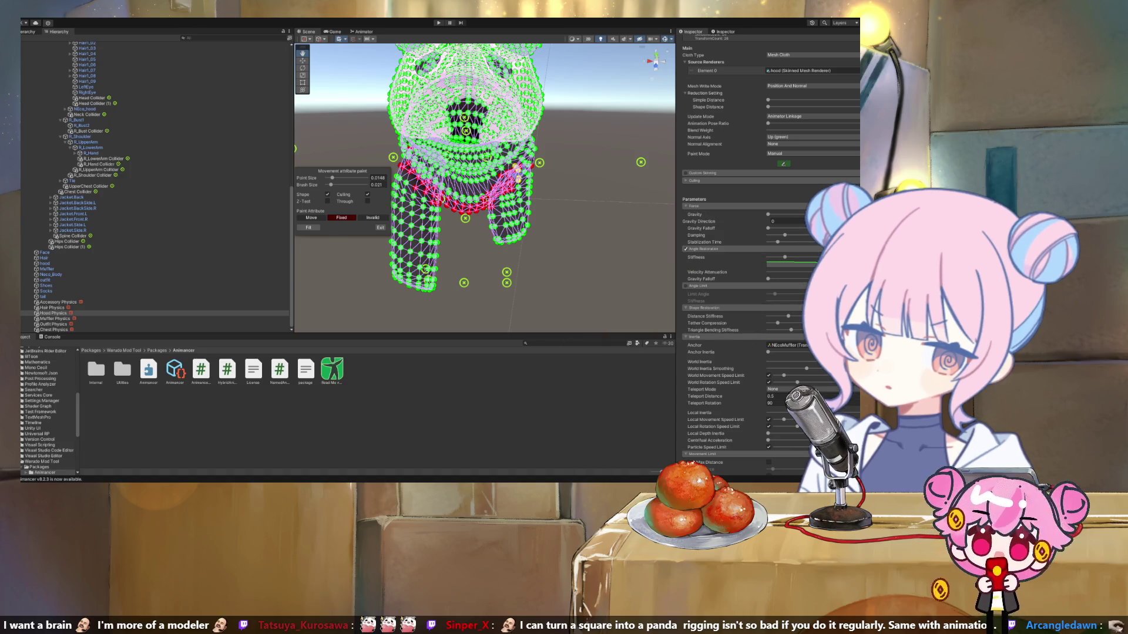
mouse_move(481, 176)
mouse_down()
mouse_move(552, 199)
mouse_move(500, 178)
mouse_move(558, 189)
mouse_up()
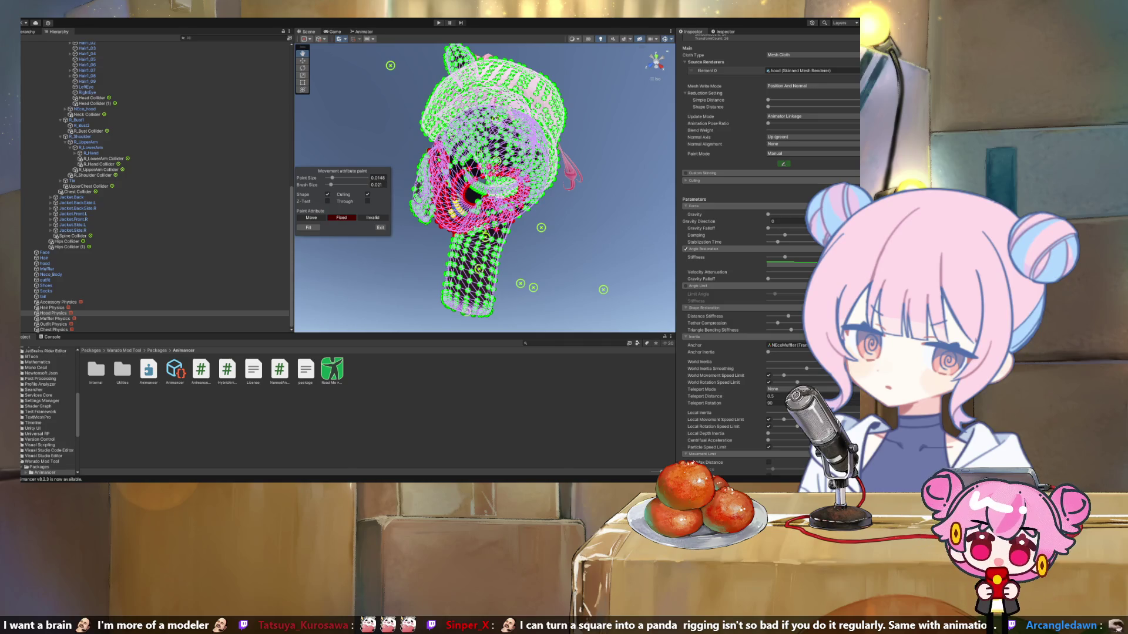
mouse_move(558, 189)
mouse_down()
mouse_move(572, 156)
mouse_move(692, 176)
mouse_up()
drag(330, 185, 327, 185)
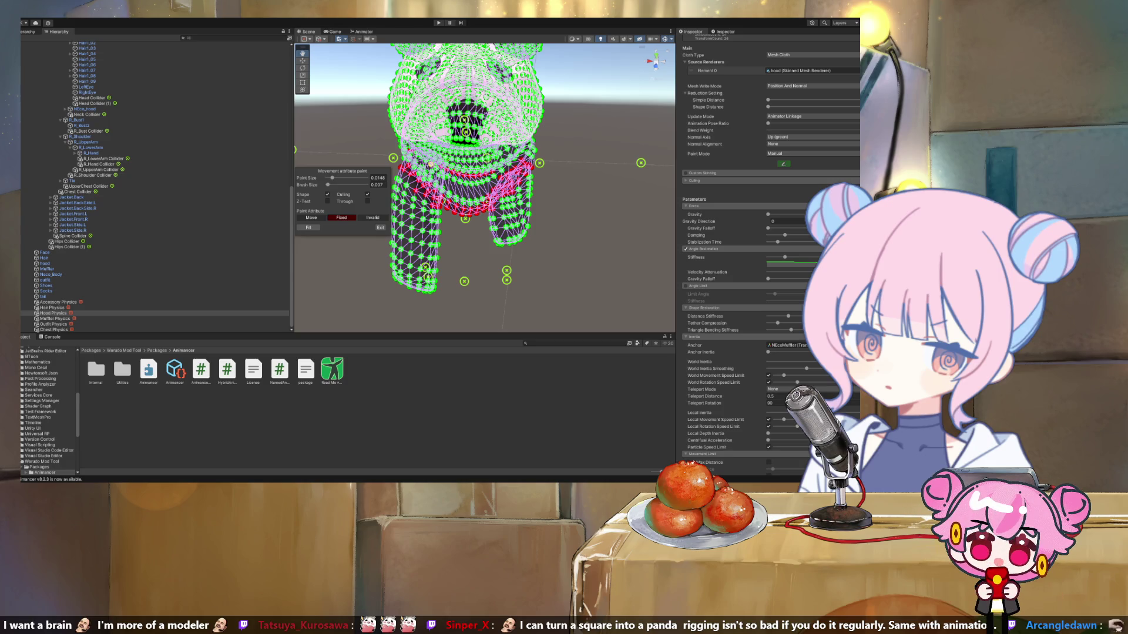
Orbit around the hood's side, front and back, keeping Fixed as the paint attribute.
drag(487, 177, 391, 183)
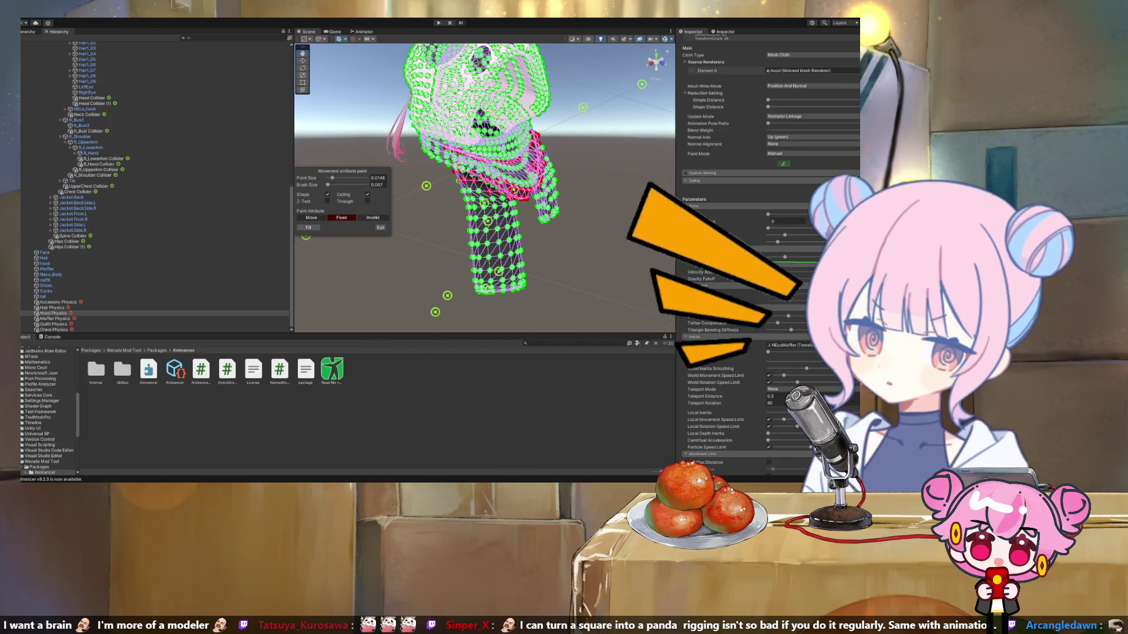
drag(391, 183, 320, 185)
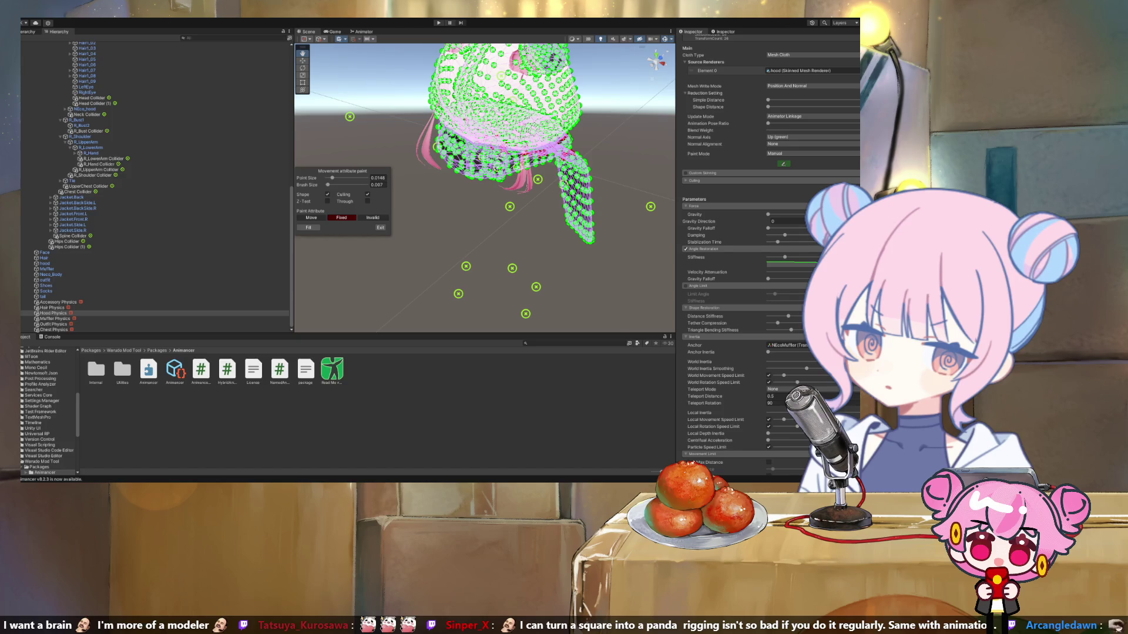
drag(320, 185, 358, 185)
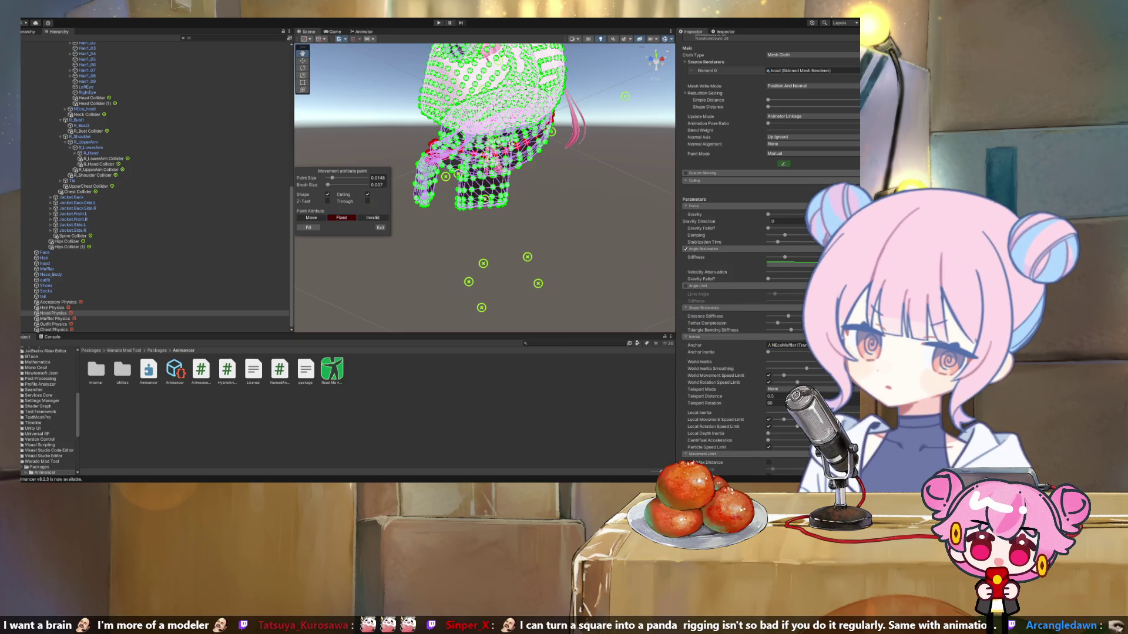
drag(358, 186, 558, 207)
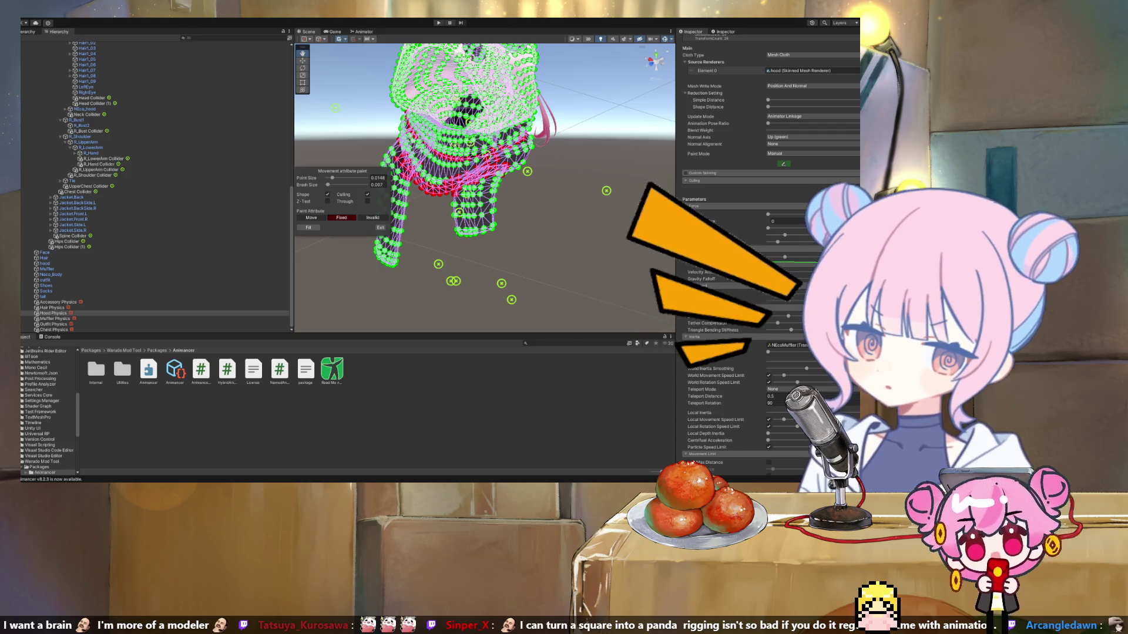
click(311, 217)
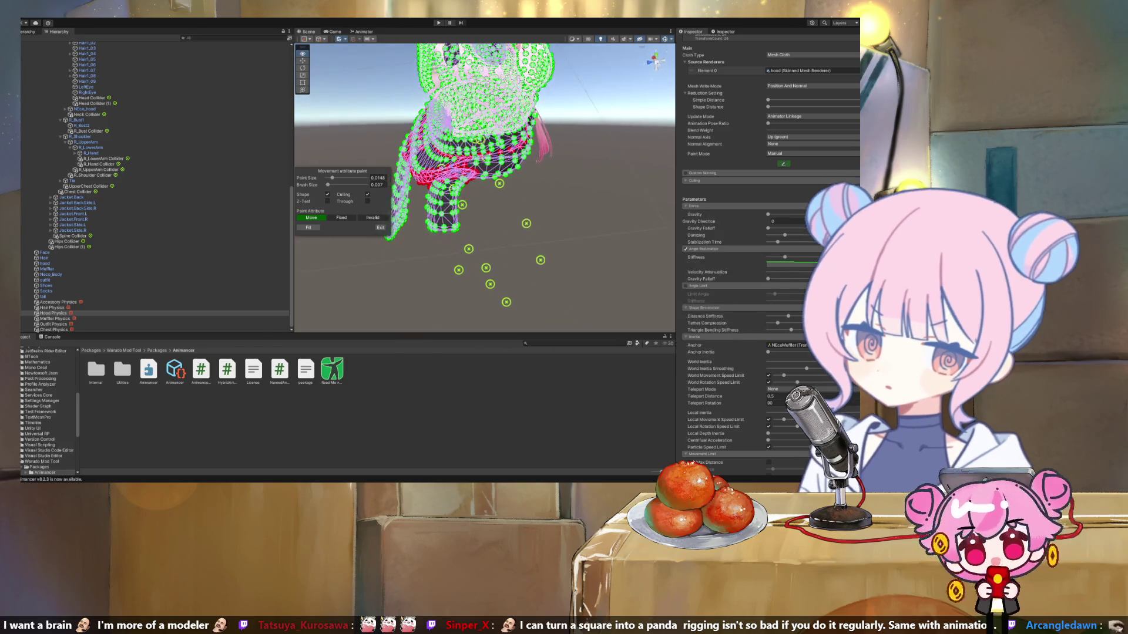
click(341, 218)
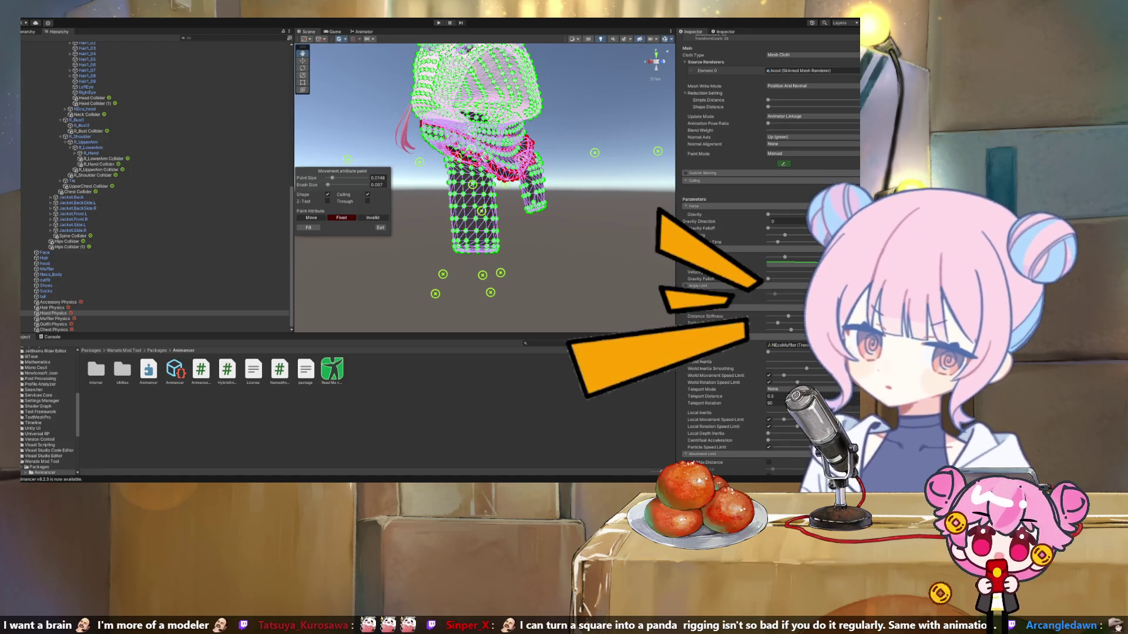
drag(485, 188, 464, 188)
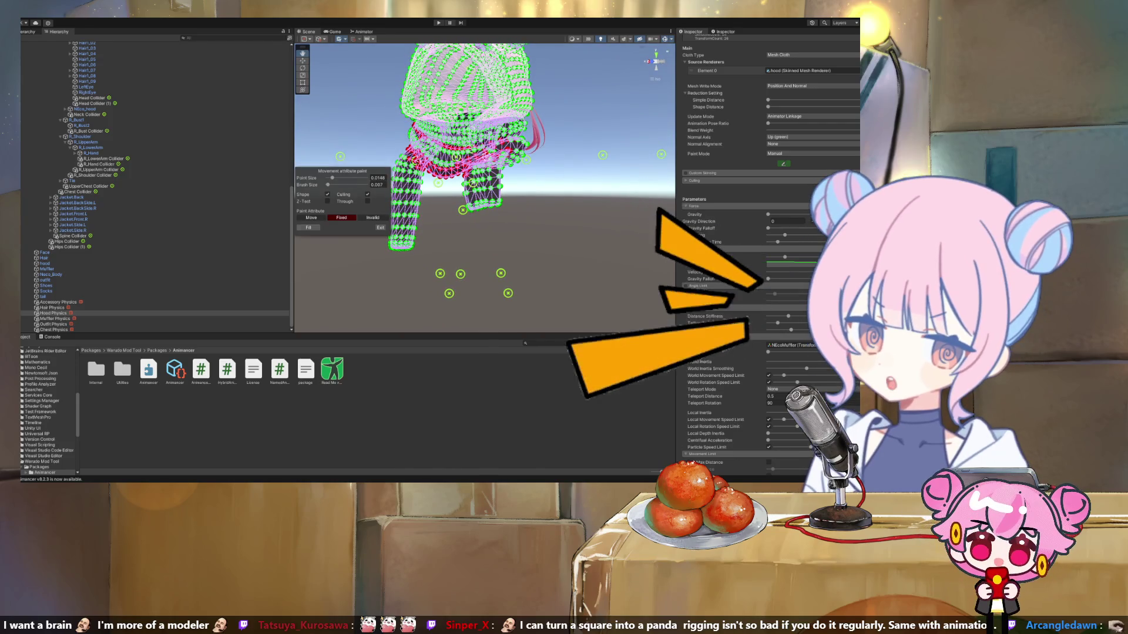
Raise the brush to about 0.08 to paint more hood vertices, then set it to 0.024.
drag(327, 185, 342, 185)
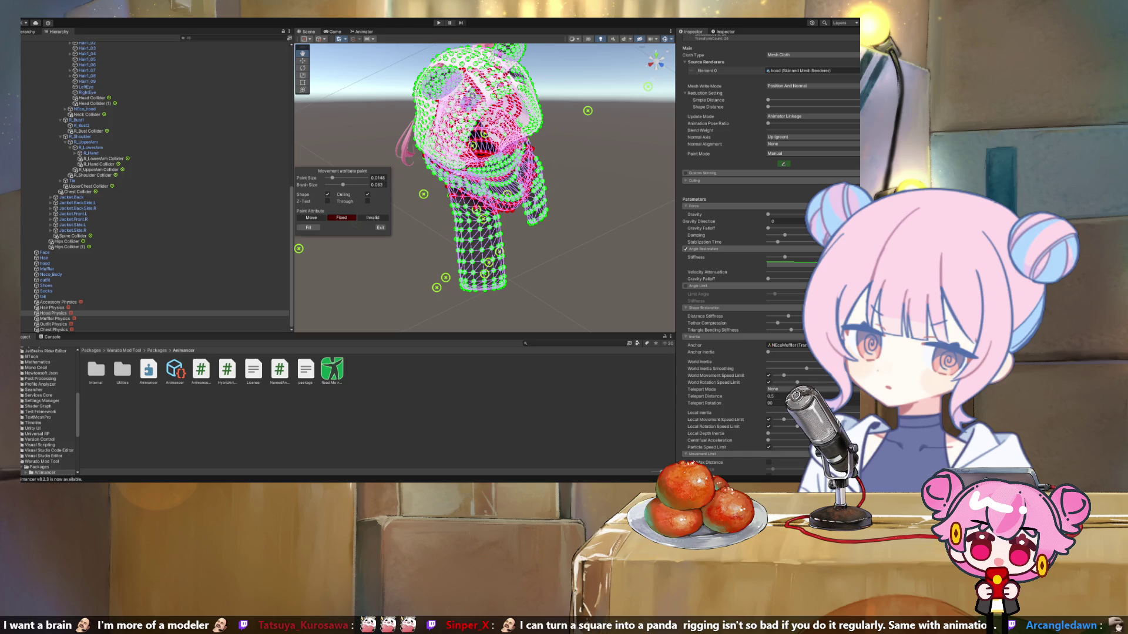
click(342, 184)
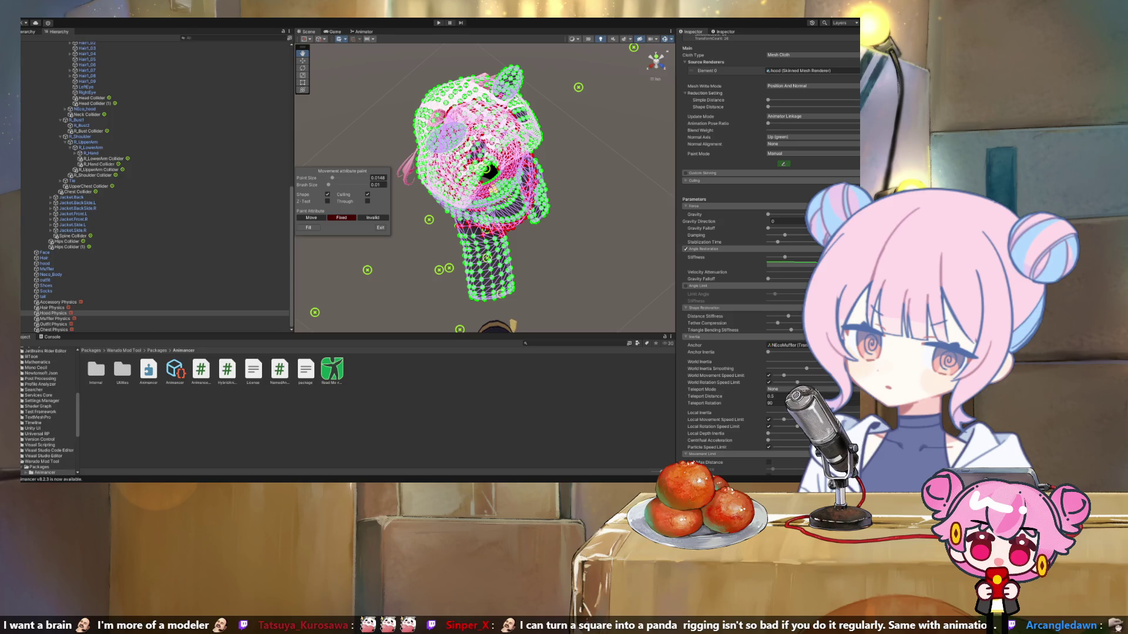
mouse_move(485, 188)
alt+mouse_down()
mouse_move(546, 158)
mouse_move(452, 182)
alt+mouse_up()
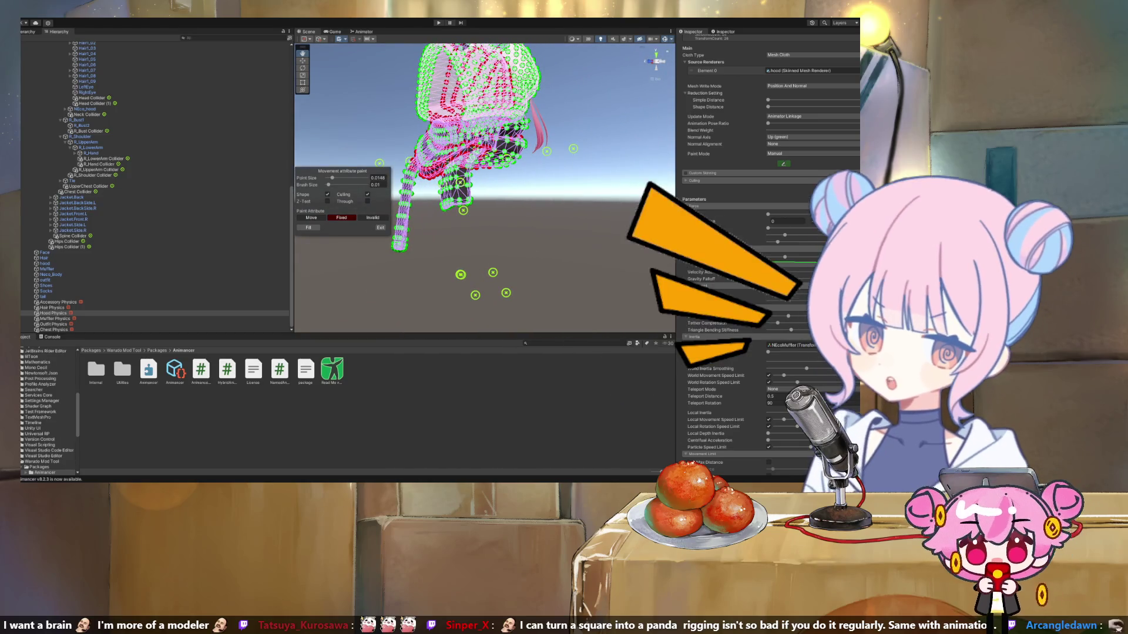
alt+drag(452, 182, 441, 184)
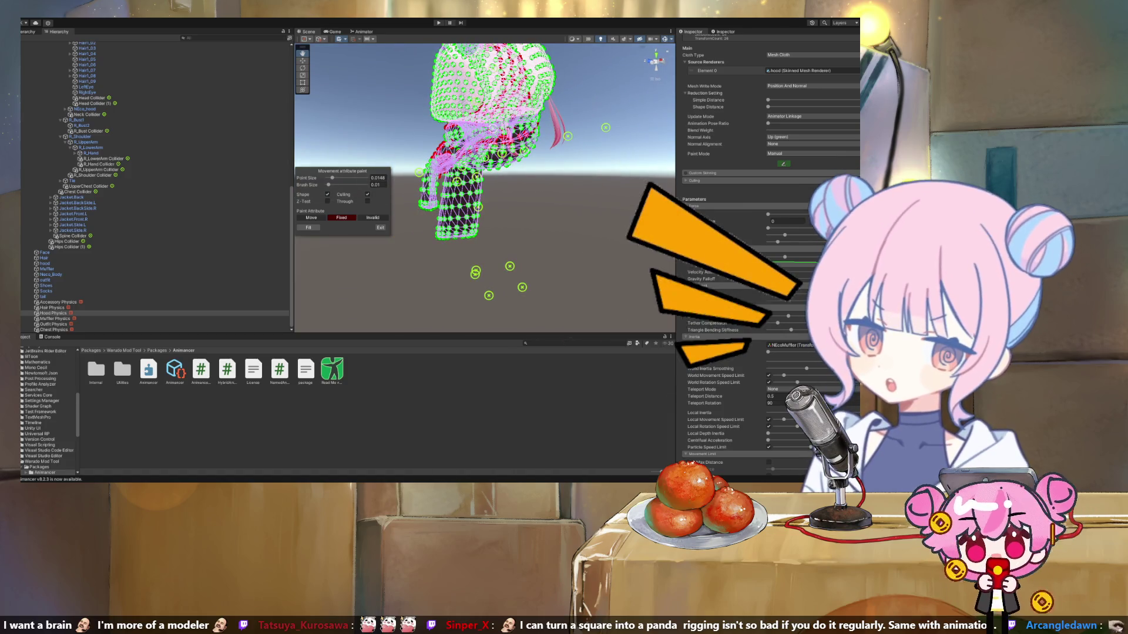
alt+drag(441, 184, 423, 188)
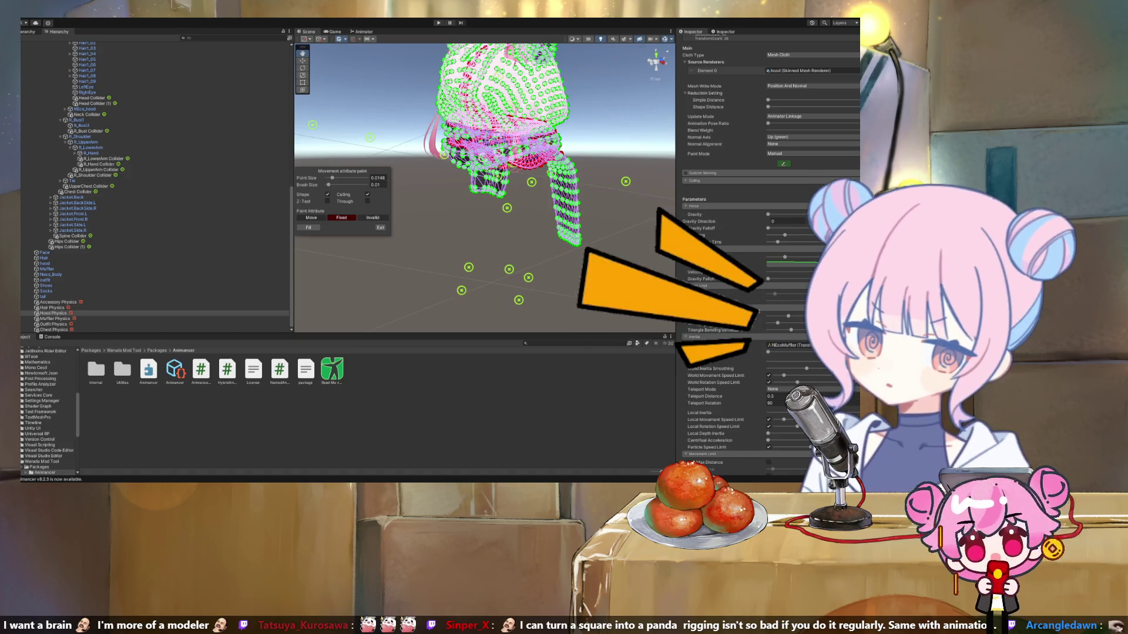
drag(423, 187, 330, 200)
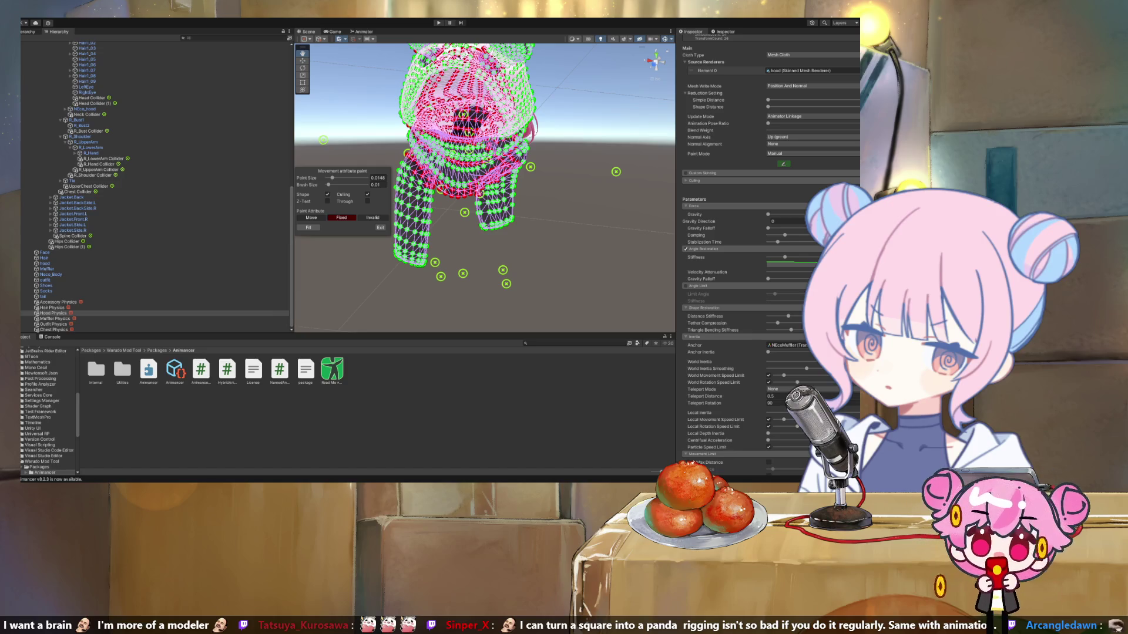
drag(328, 184, 331, 184)
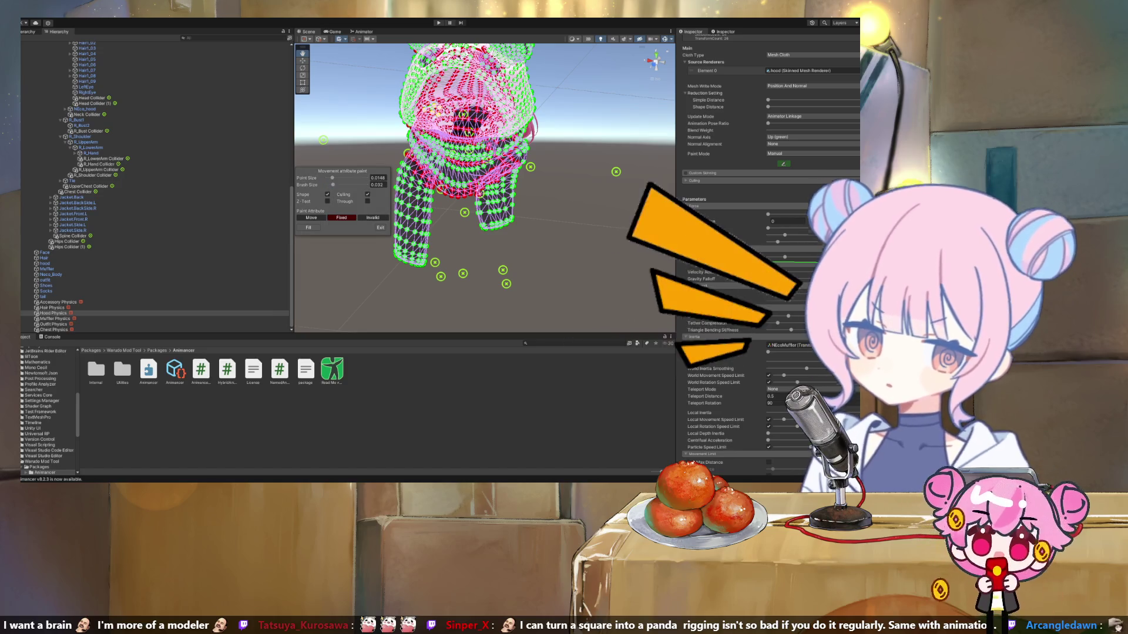
Enlarge the brush to 0.075, paint the remaining hood vertices, and exit attribute painting.
drag(435, 170, 499, 152)
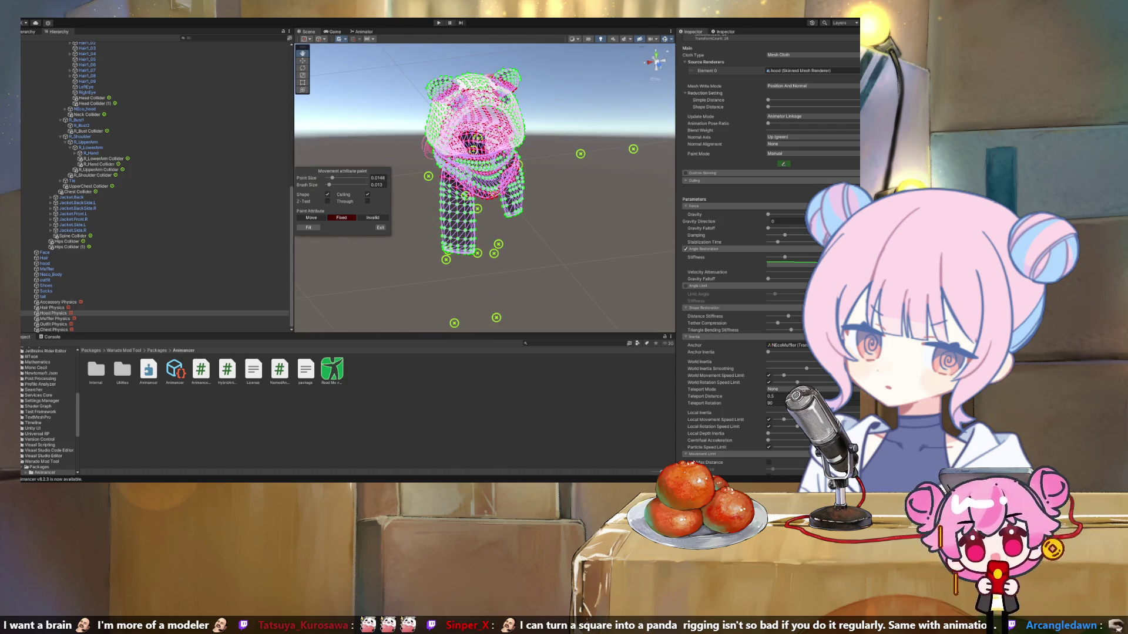
drag(329, 184, 341, 184)
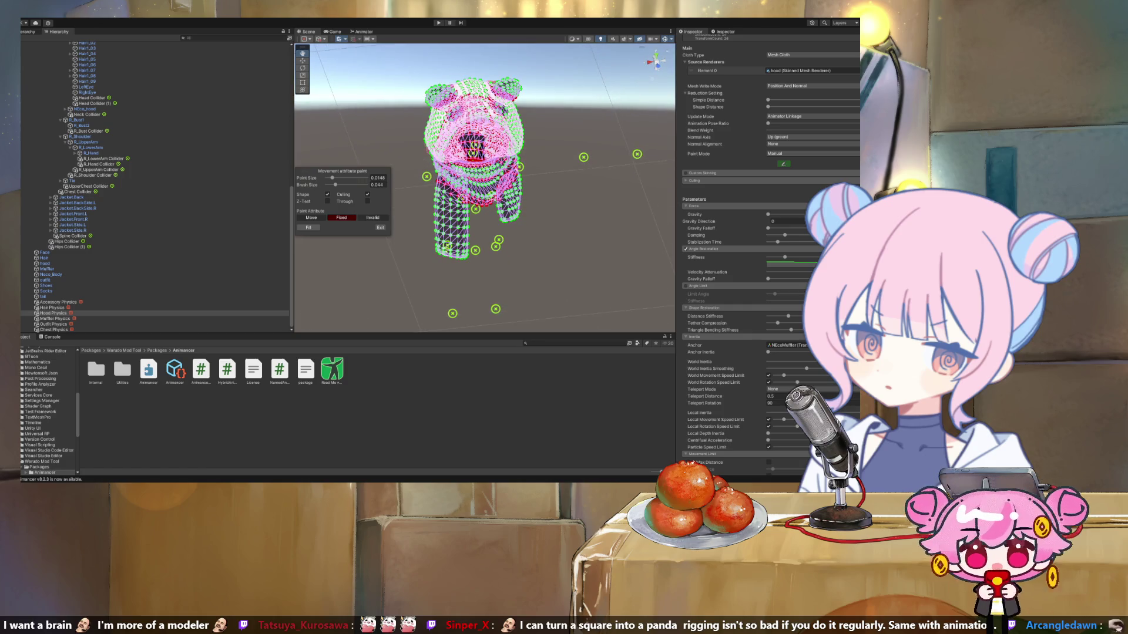
click(380, 227)
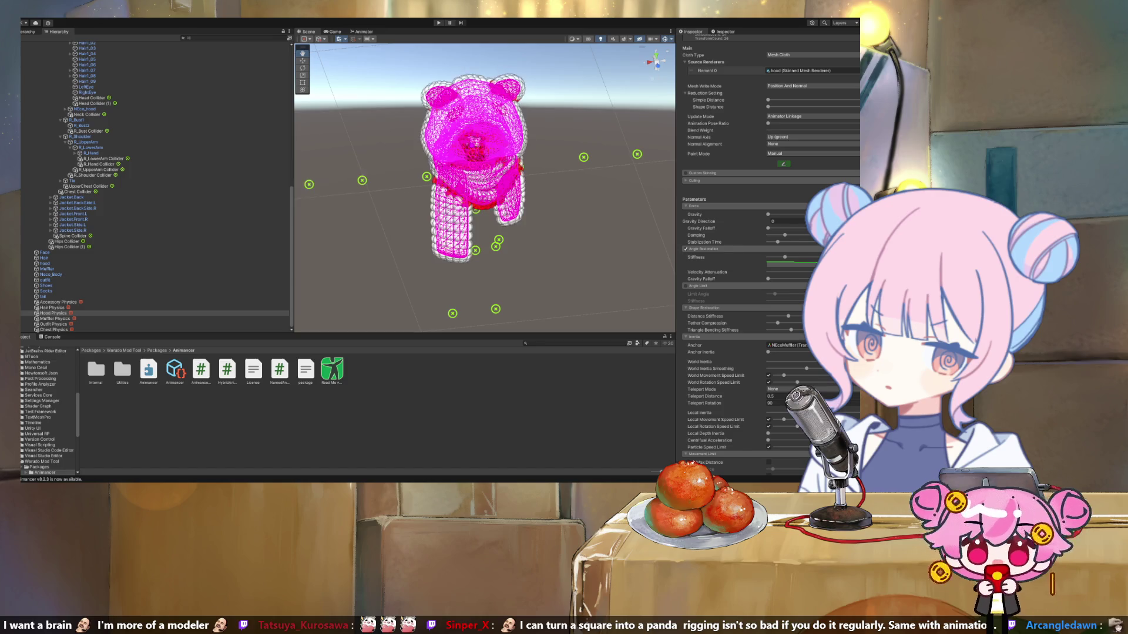
Orbit and zoom out to inspect the magenta hood and its red Fixed rim band.
drag(532, 204, 494, 188)
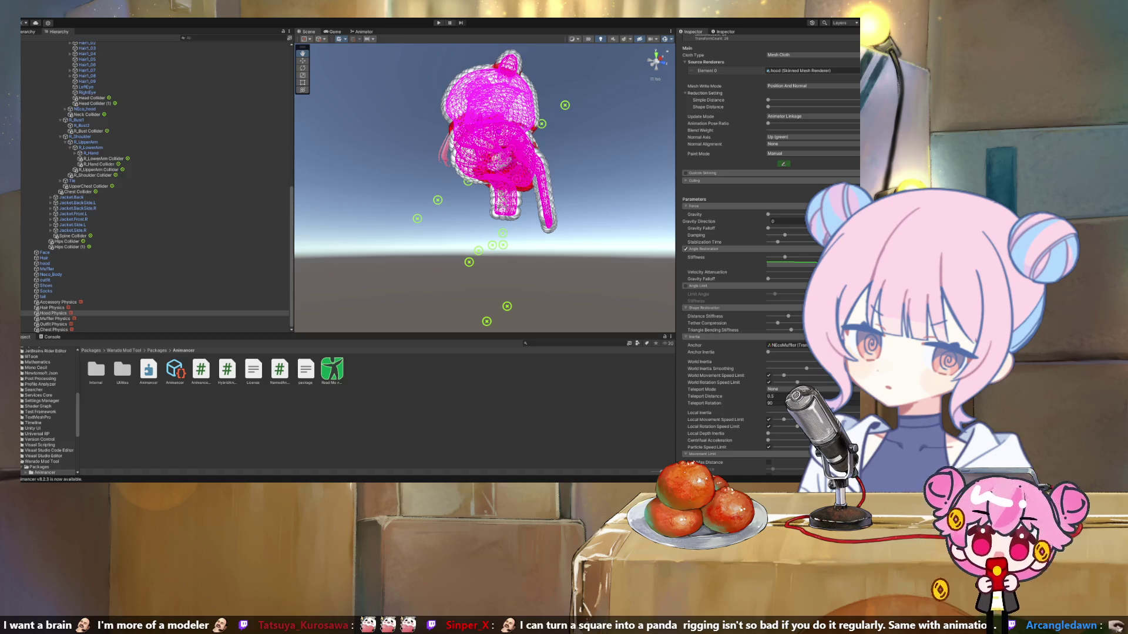
drag(494, 187, 458, 183)
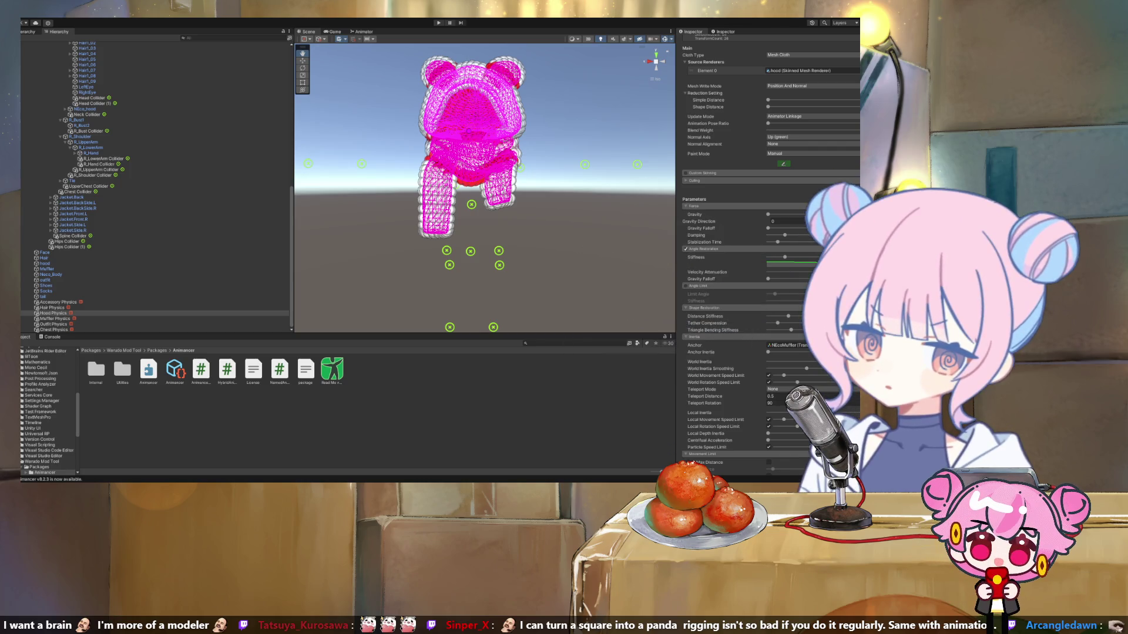
scroll(484, 188, down, 2)
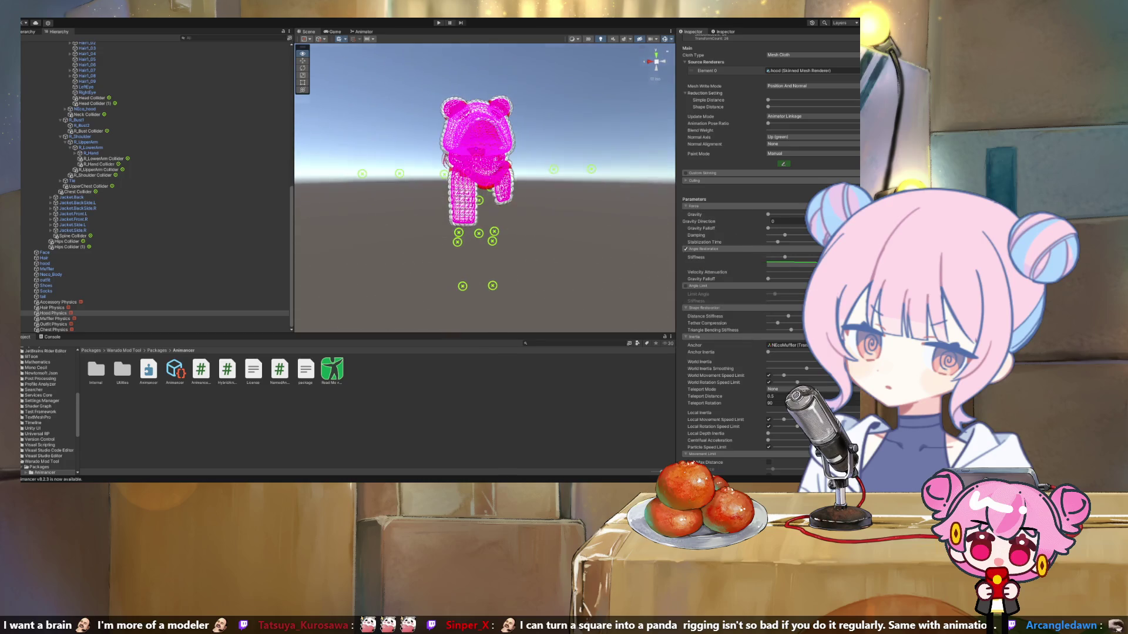
Select Muffler Physics in the Hierarchy and browse its MagicaCloth settings in the Inspector.
click(55, 318)
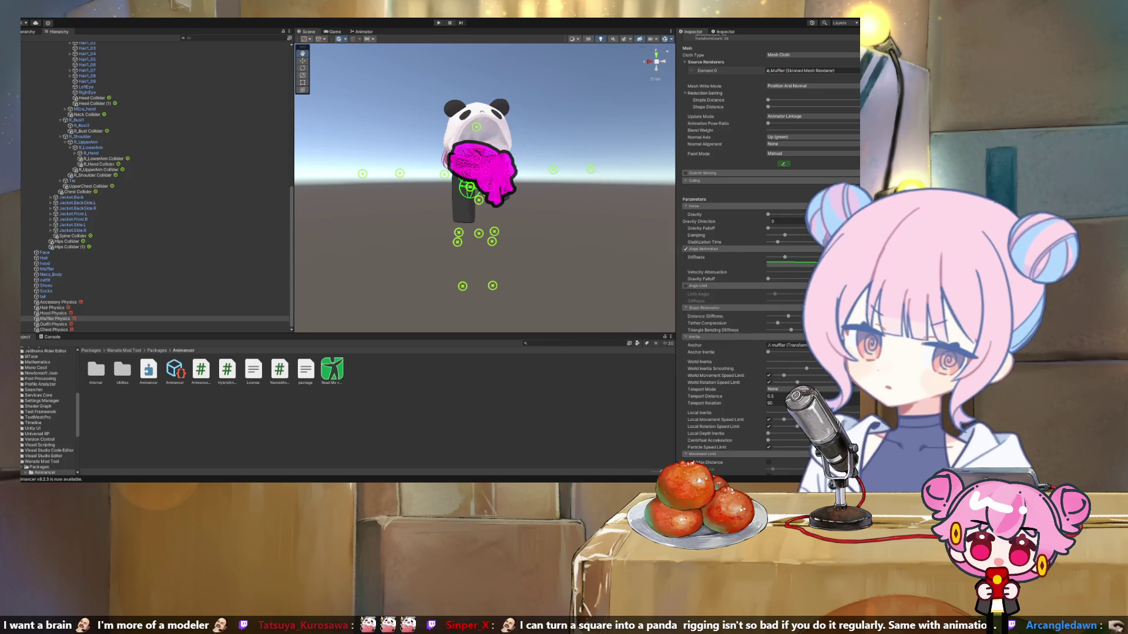
scroll(763, 235, up, 3)
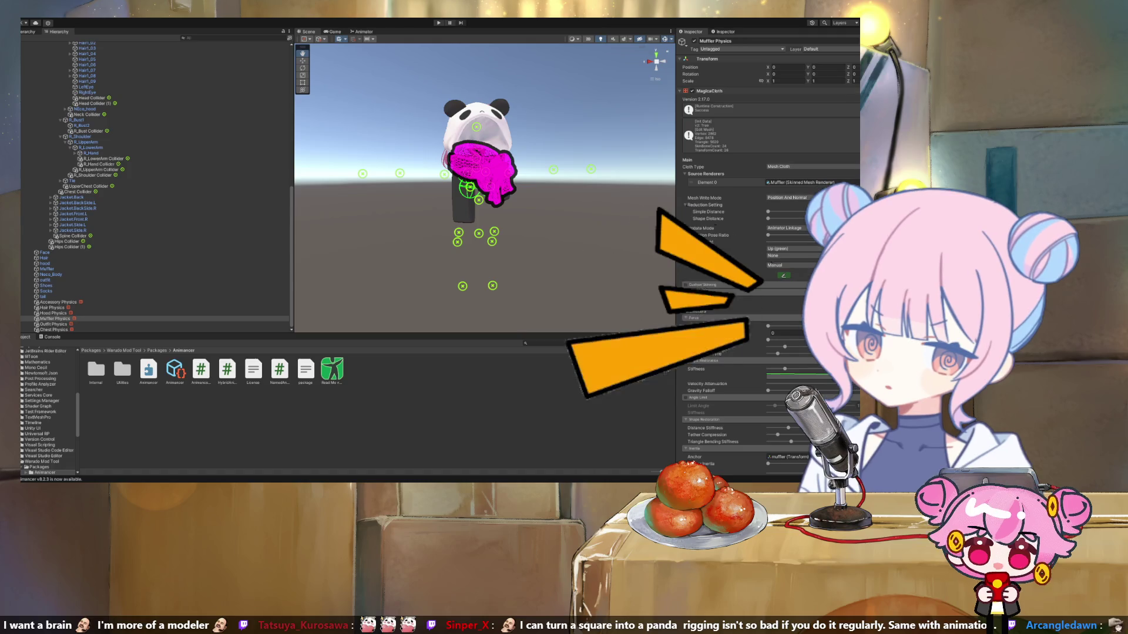
scroll(763, 265, down, 2)
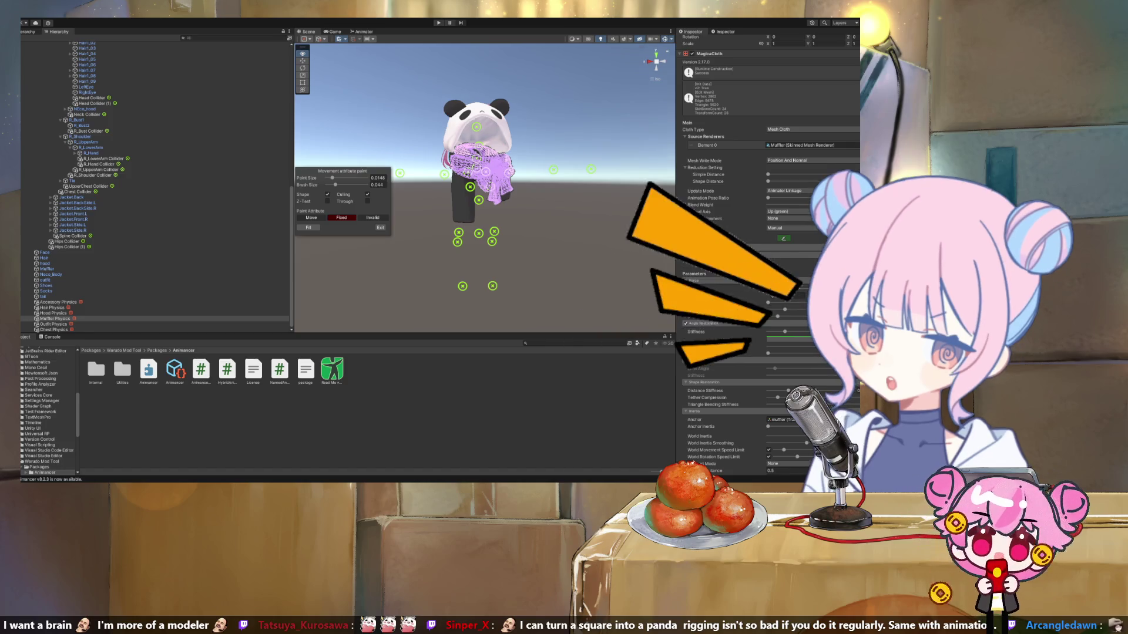
Bring the muffler around the panda hood into view and choose Move as the paint attribute.
scroll(485, 163, up, 5)
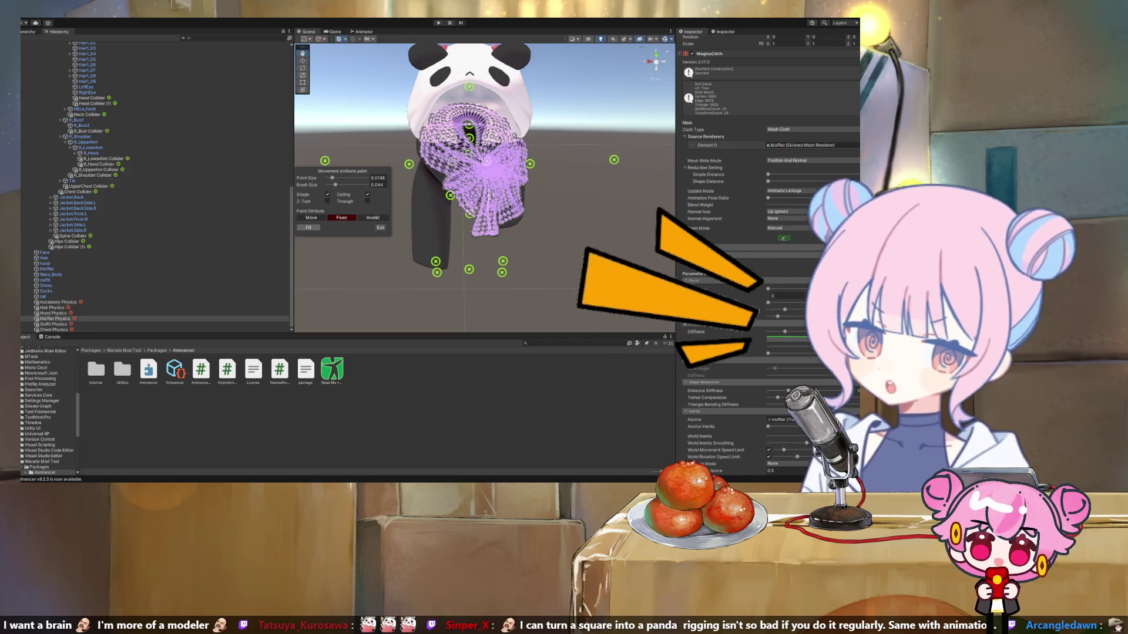
mouse_move(487, 176)
mouse_down()
mouse_move(446, 141)
mouse_move(340, 141)
mouse_up()
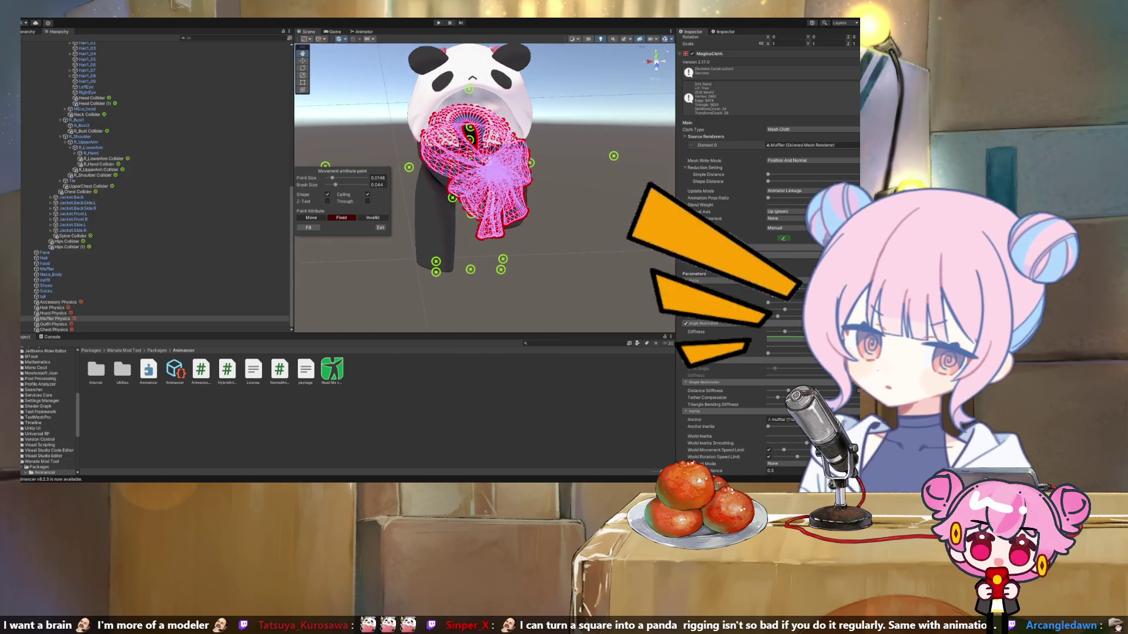
click(311, 217)
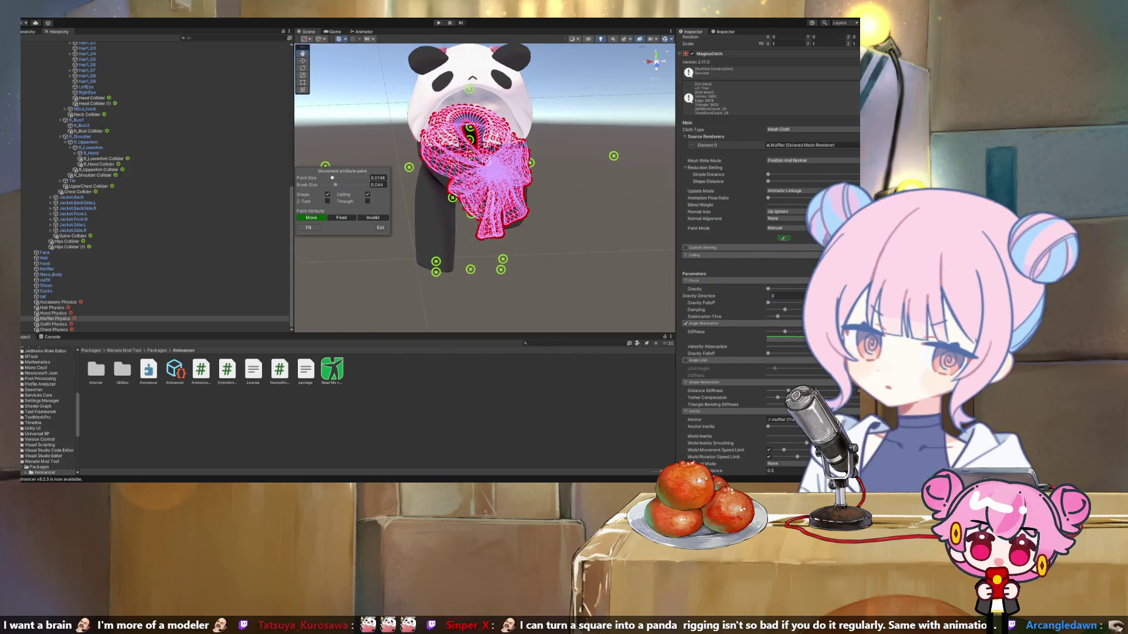
Brush the lower and lower-middle muffler points green as Move.
mouse_move(411, 176)
mouse_down()
mouse_move(394, 193)
mouse_move(517, 188)
mouse_move(481, 201)
mouse_up()
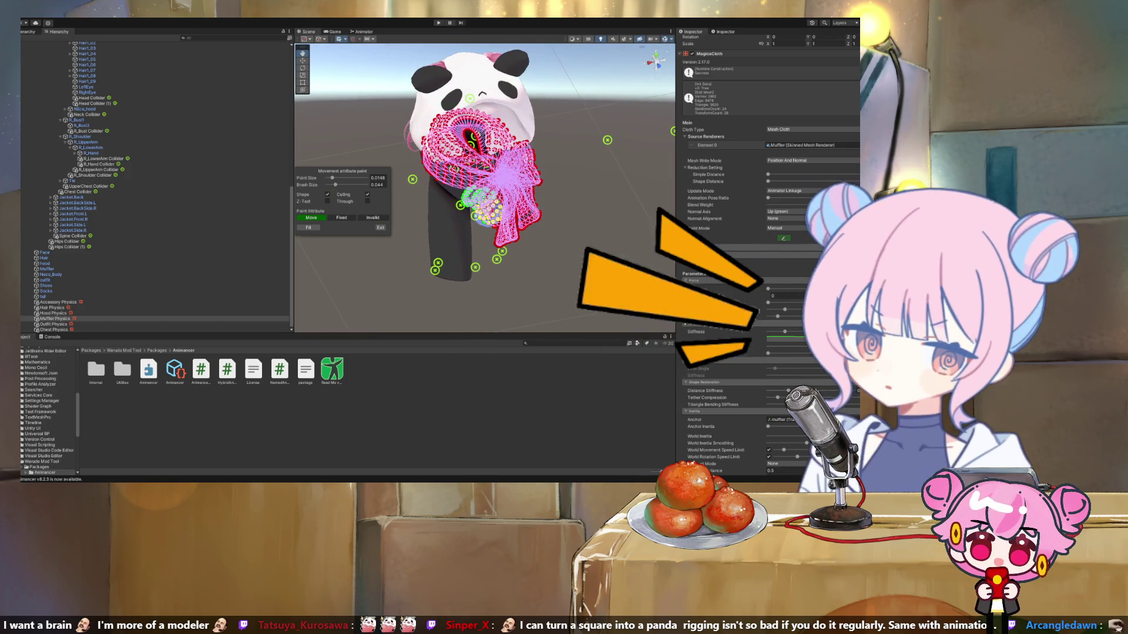
mouse_move(487, 212)
mouse_down()
mouse_move(529, 174)
mouse_move(522, 156)
mouse_move(496, 171)
mouse_move(517, 191)
mouse_up()
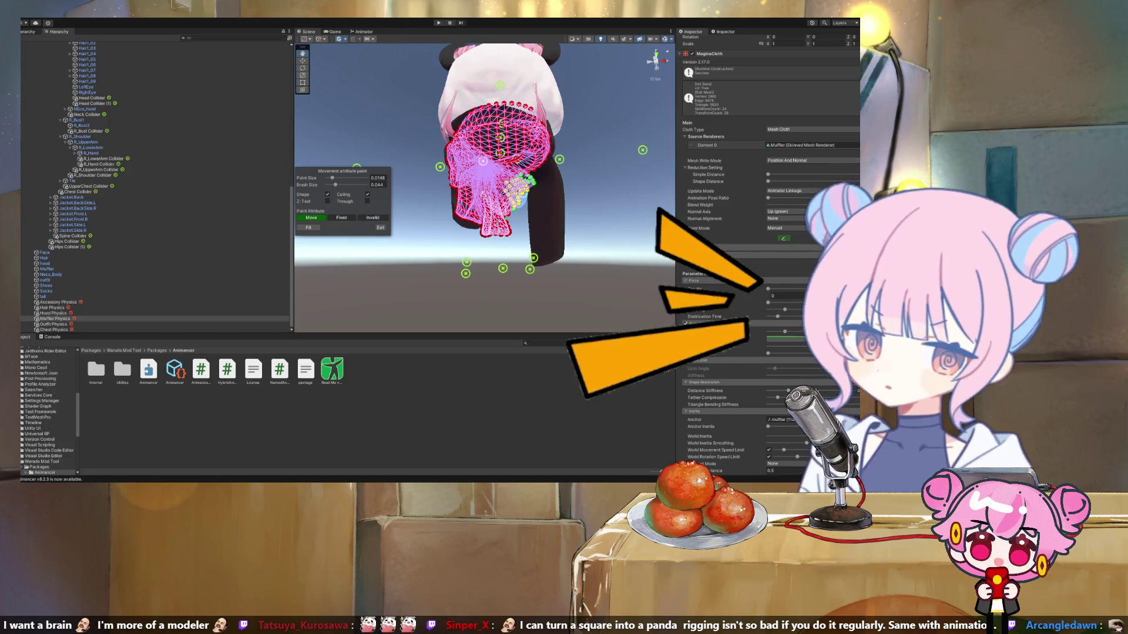
mouse_move(470, 199)
mouse_down()
mouse_move(459, 194)
mouse_move(499, 229)
mouse_up()
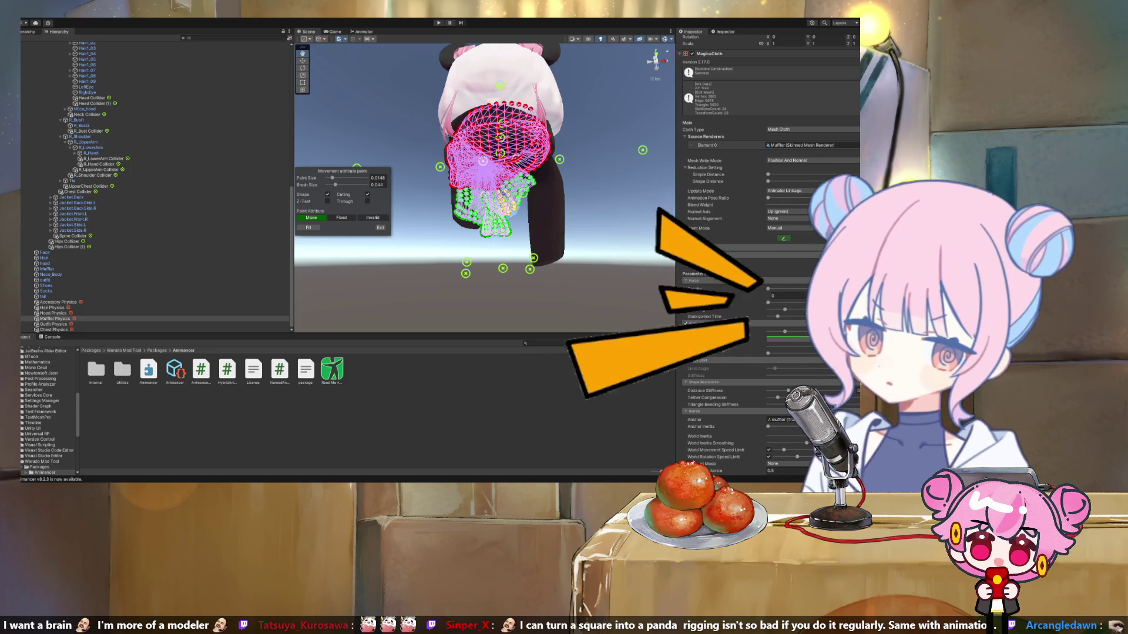
drag(482, 176, 623, 176)
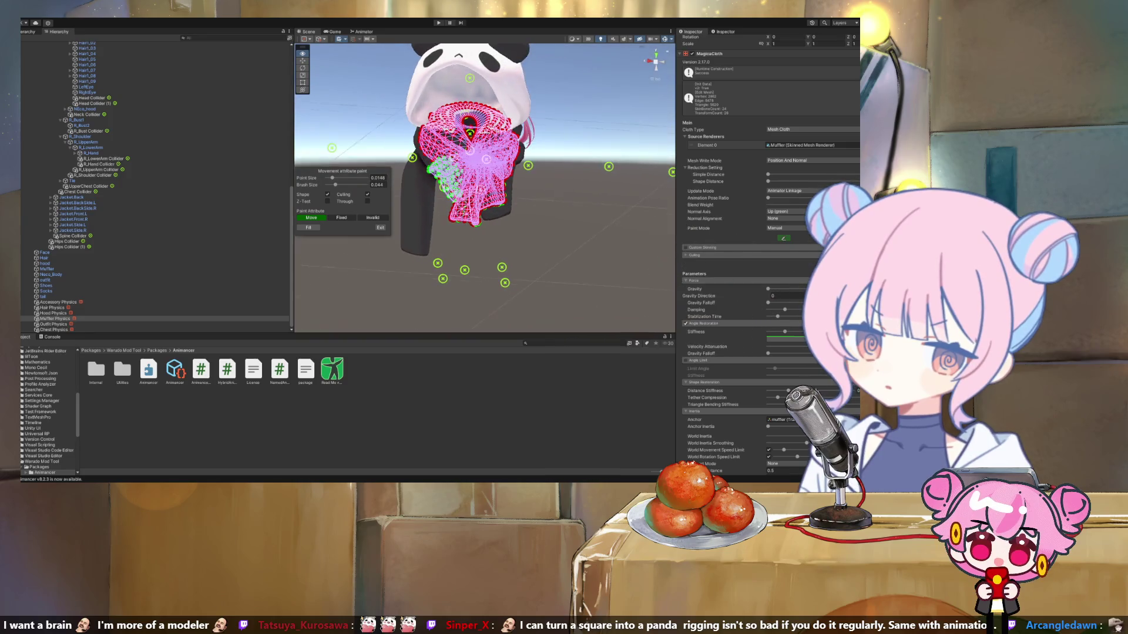
mouse_move(472, 187)
mouse_down()
mouse_move(497, 191)
mouse_move(473, 189)
mouse_move(489, 220)
mouse_up()
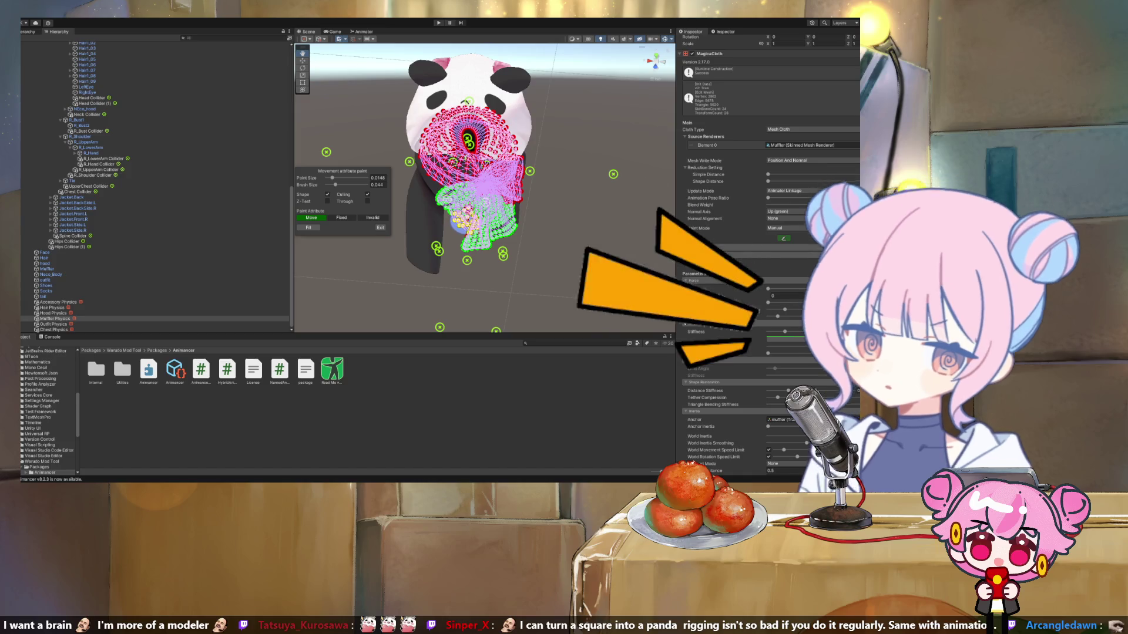
Zoom in close around the muffler mesh and shrink the paint brush to 0.013.
drag(489, 220, 506, 210)
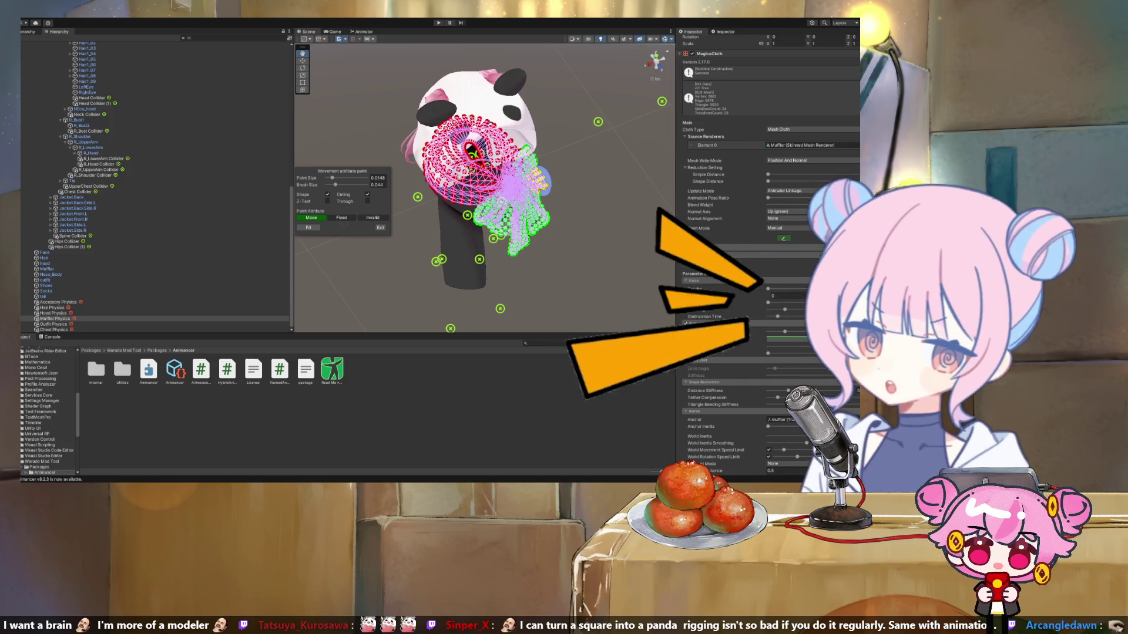
drag(507, 211, 511, 206)
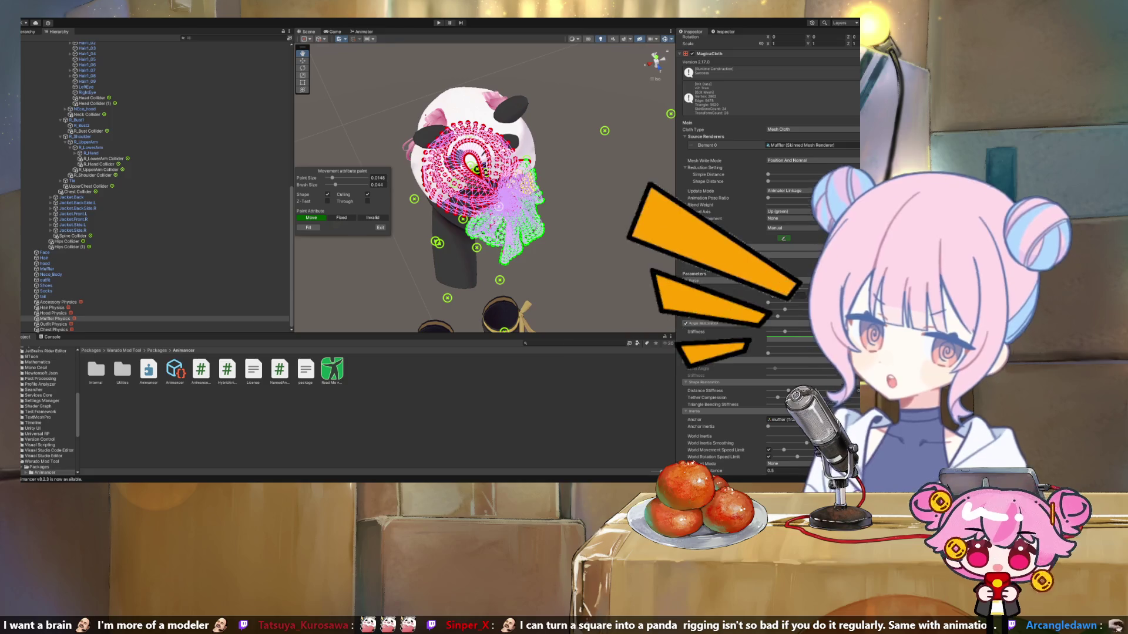
mouse_move(511, 207)
mouse_down()
mouse_move(522, 196)
mouse_move(527, 233)
mouse_up()
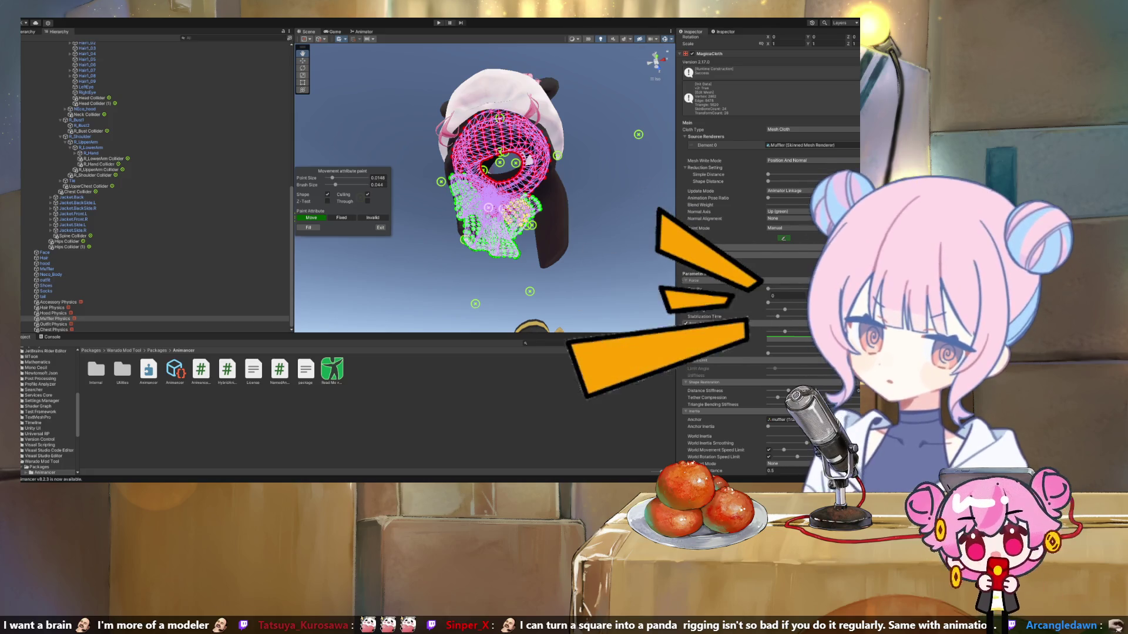
mouse_move(488, 207)
mouse_down()
mouse_move(460, 150)
mouse_move(447, 170)
mouse_move(482, 154)
mouse_up()
scroll(487, 151, up, 3)
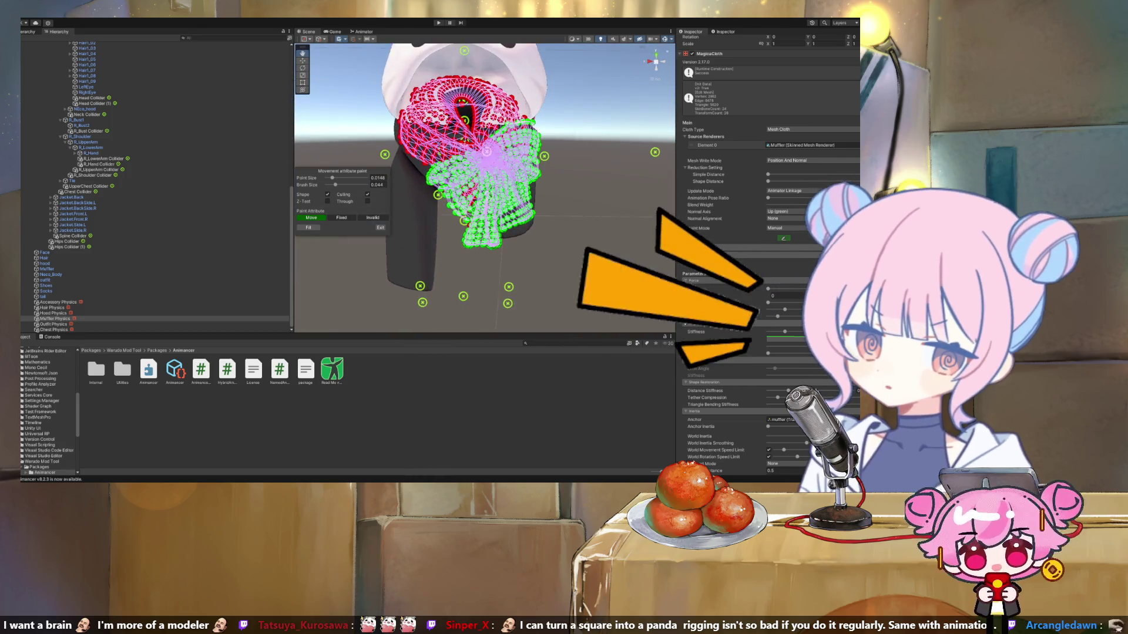
scroll(487, 152, up, 10)
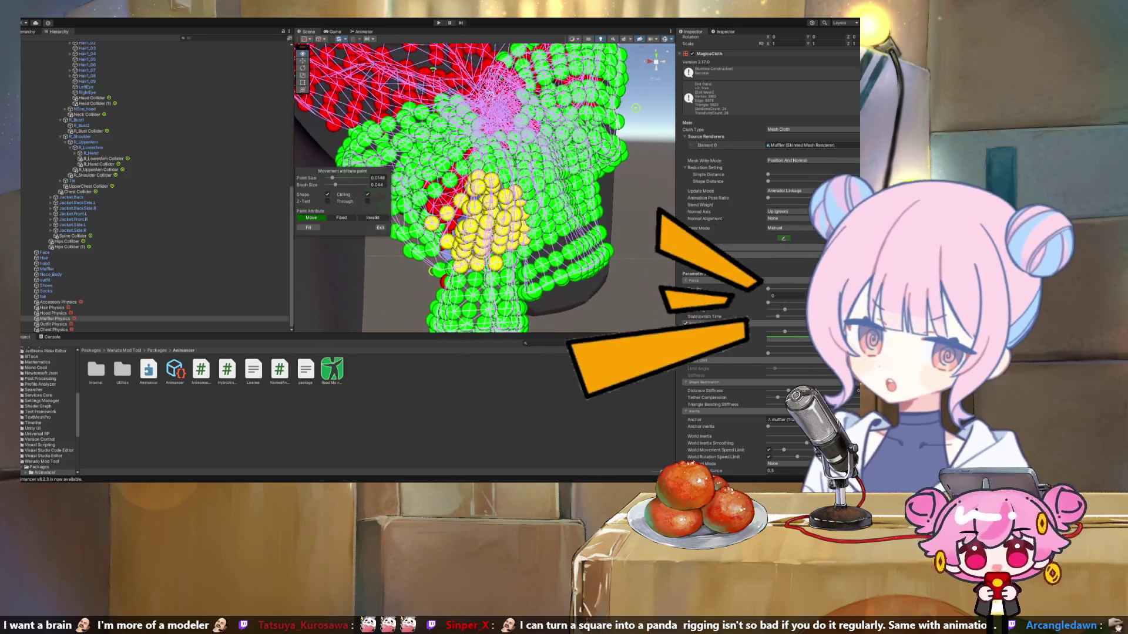
scroll(487, 151, up, 6)
drag(487, 151, 469, 156)
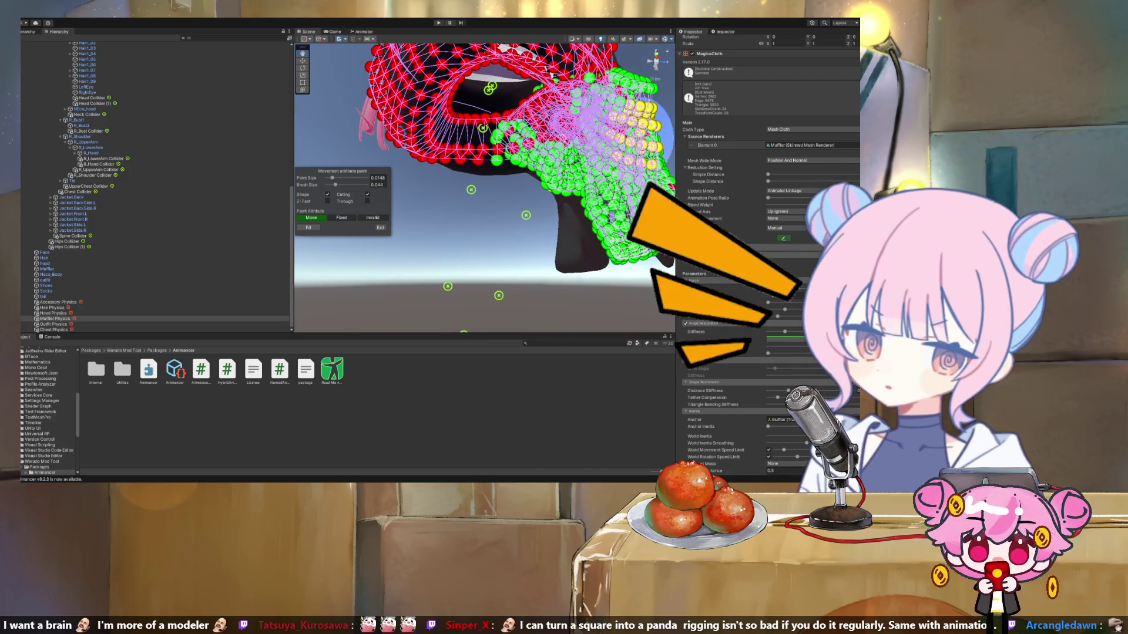
drag(470, 156, 376, 165)
mouse_move(481, 194)
mouse_down()
mouse_move(505, 246)
mouse_move(540, 276)
mouse_move(514, 302)
mouse_move(491, 252)
mouse_move(604, 196)
mouse_move(629, 239)
mouse_move(655, 187)
mouse_move(587, 194)
mouse_move(466, 290)
mouse_move(517, 294)
mouse_move(504, 276)
mouse_move(558, 261)
mouse_move(587, 235)
mouse_move(576, 193)
mouse_move(599, 182)
mouse_up()
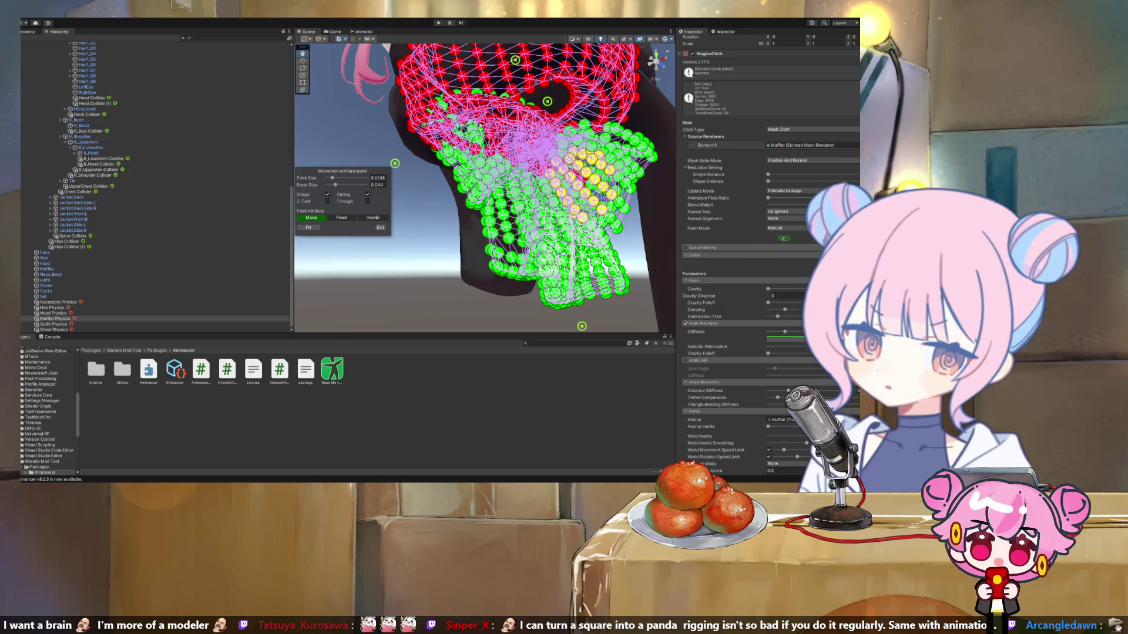
drag(330, 185, 329, 184)
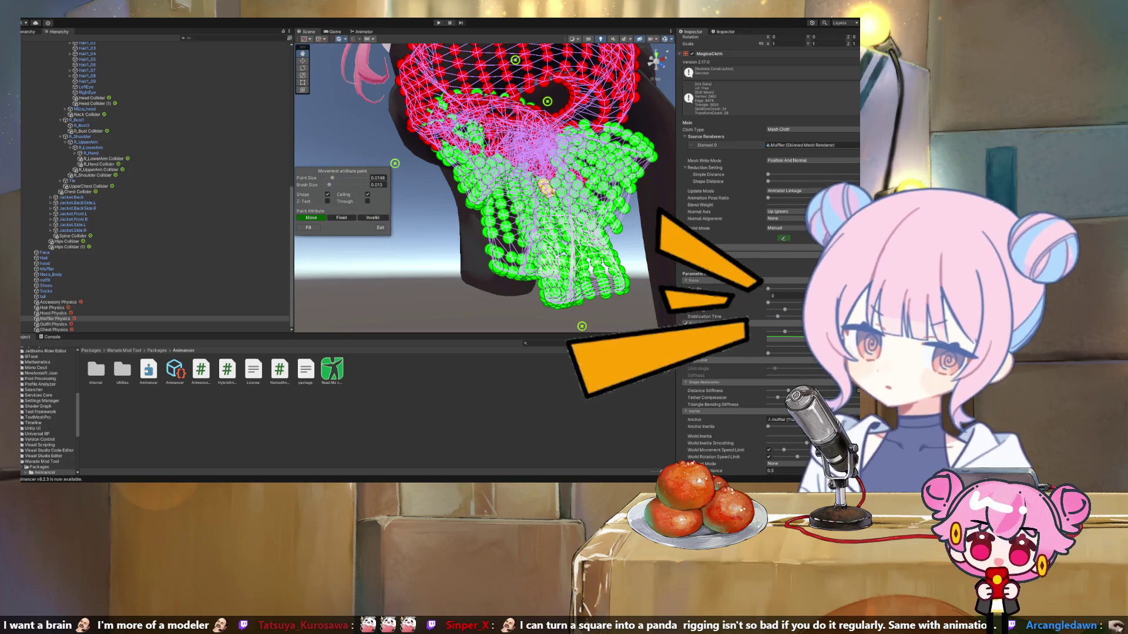
Orbit around the muffler to check the green hanging end against the red neck loop.
drag(581, 178, 506, 222)
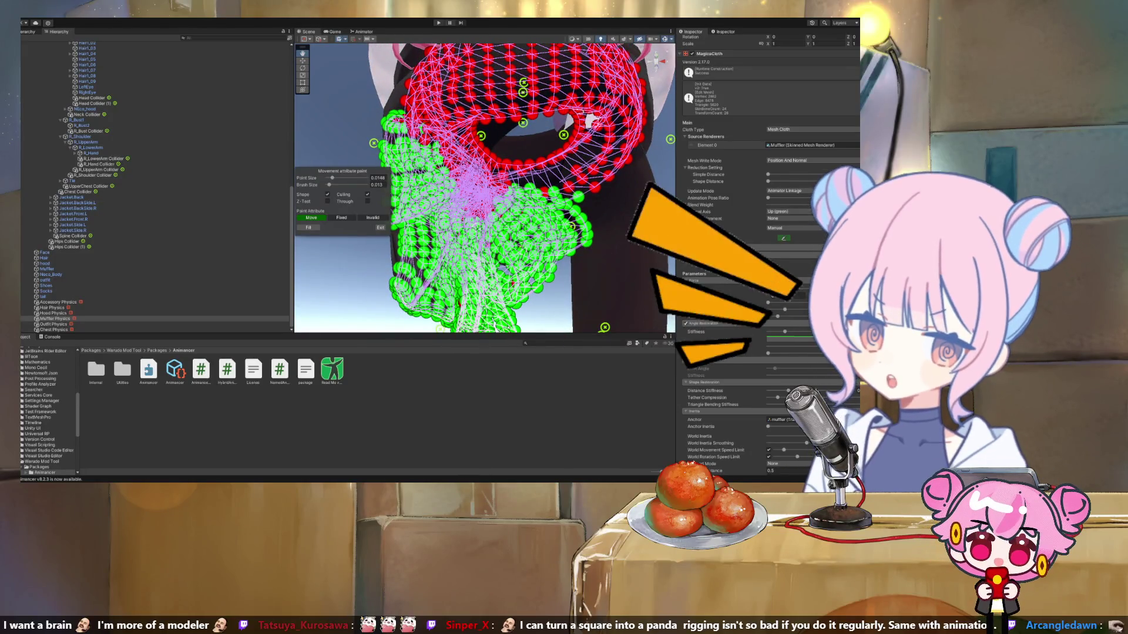
mouse_move(433, 226)
mouse_down()
mouse_move(467, 282)
mouse_move(452, 241)
mouse_up()
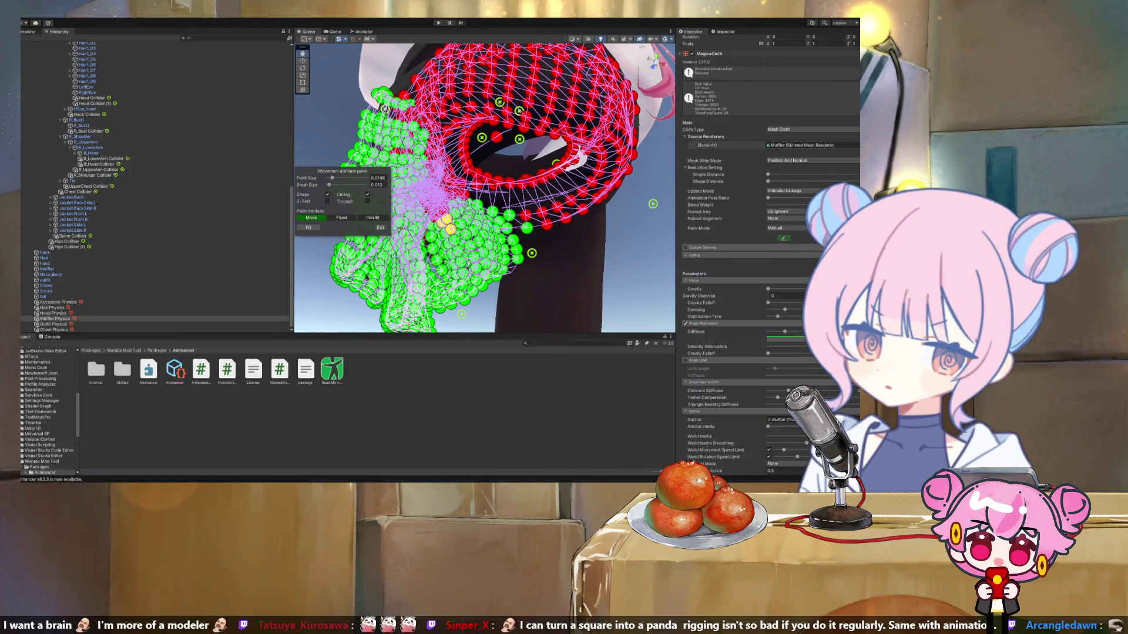
mouse_move(458, 247)
mouse_down()
mouse_move(481, 217)
mouse_move(565, 214)
mouse_up()
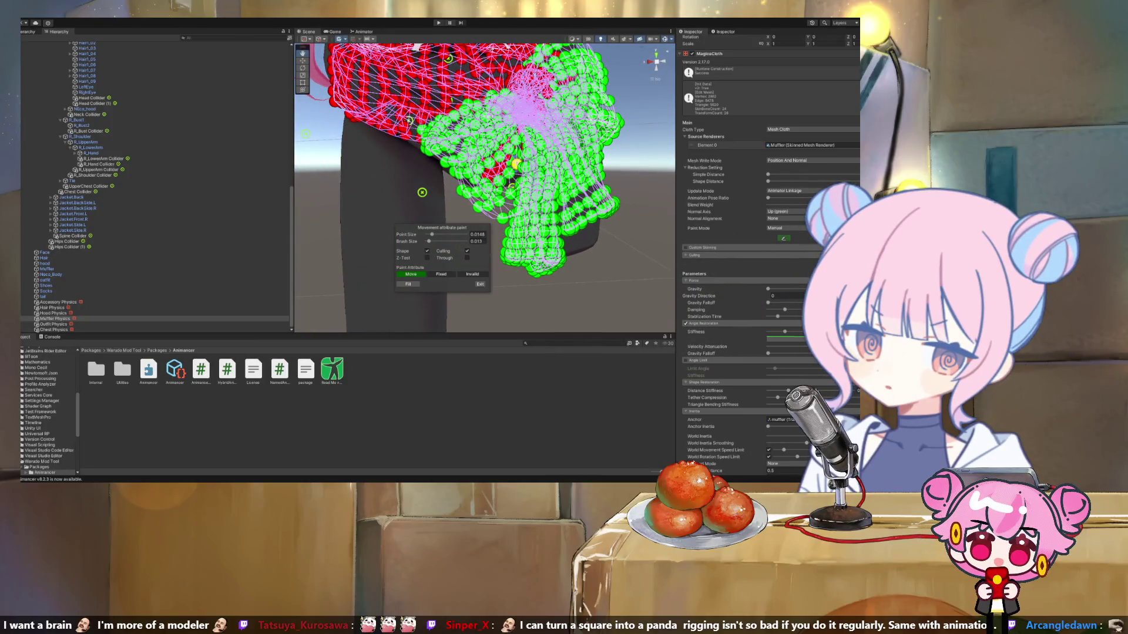
Shrink the displayed cloth points and repaint two stray red points near the knot as Move.
mouse_move(488, 162)
mouse_down()
mouse_move(529, 221)
mouse_move(629, 112)
mouse_move(505, 226)
mouse_move(544, 238)
mouse_move(519, 273)
mouse_up()
drag(432, 234, 427, 234)
mouse_move(438, 173)
mouse_down()
mouse_move(535, 182)
mouse_move(535, 254)
mouse_up()
drag(594, 160, 562, 204)
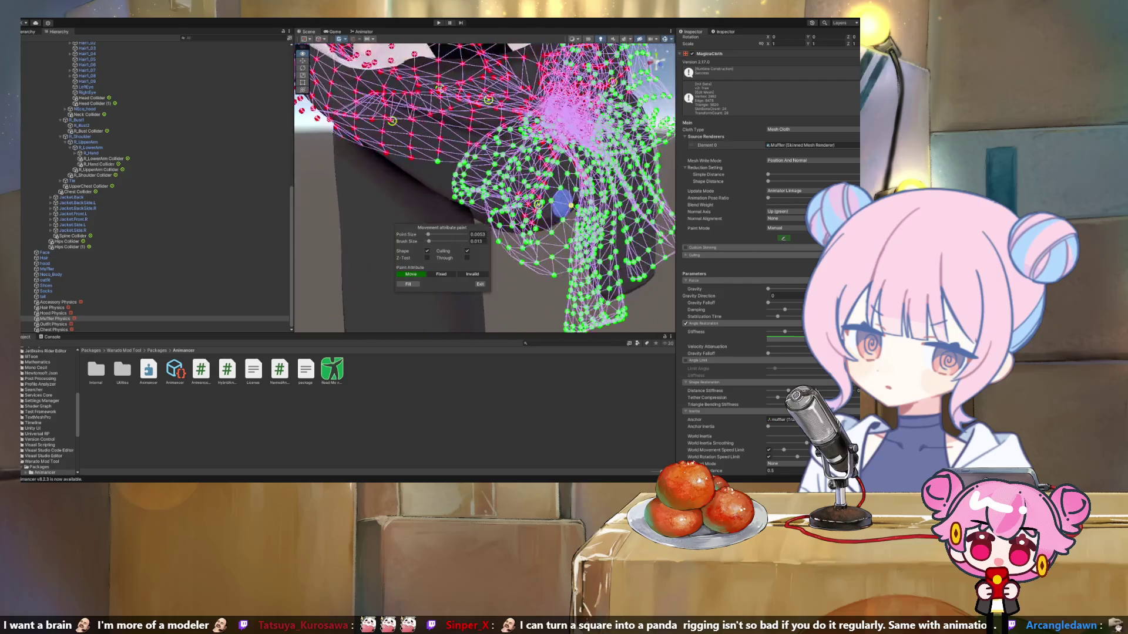
scroll(532, 217, up, 5)
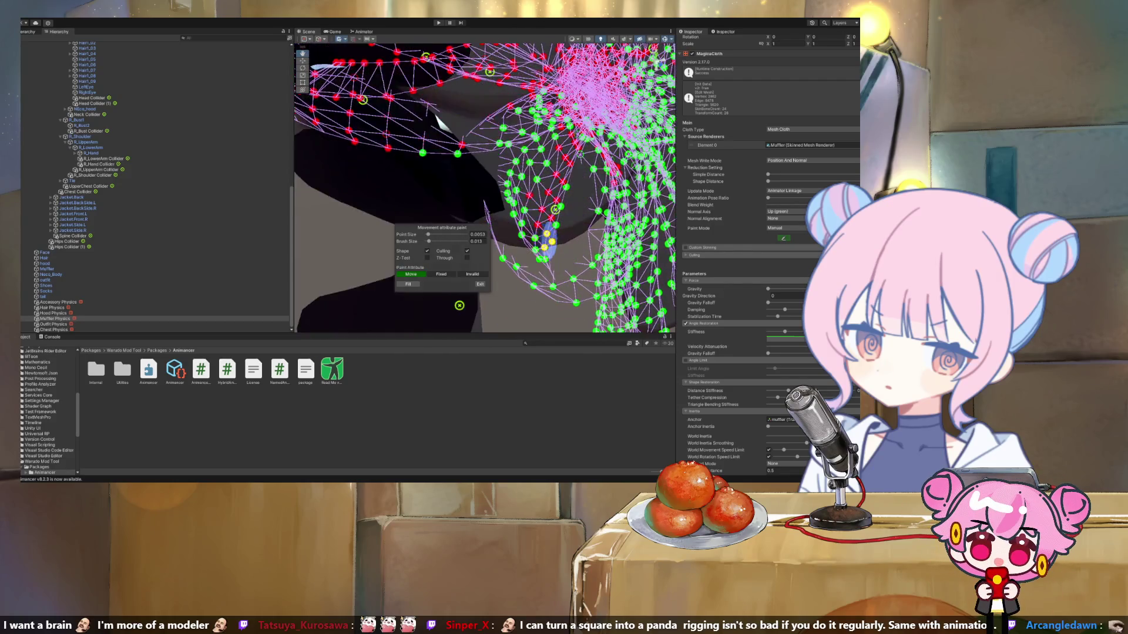
drag(583, 179, 609, 125)
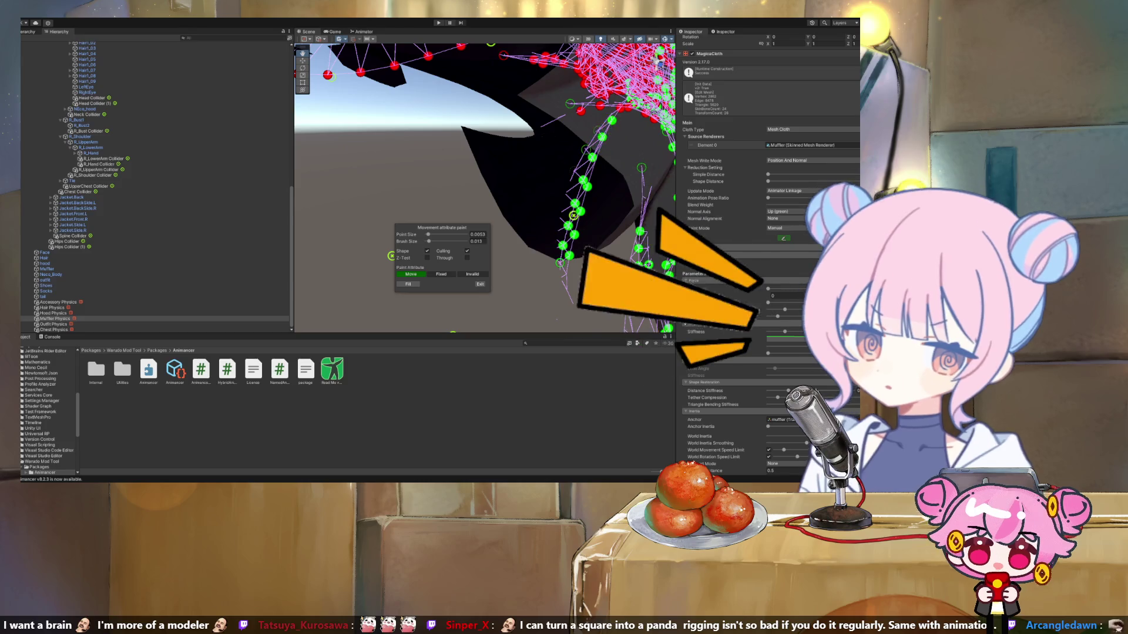
scroll(552, 191, down, 5)
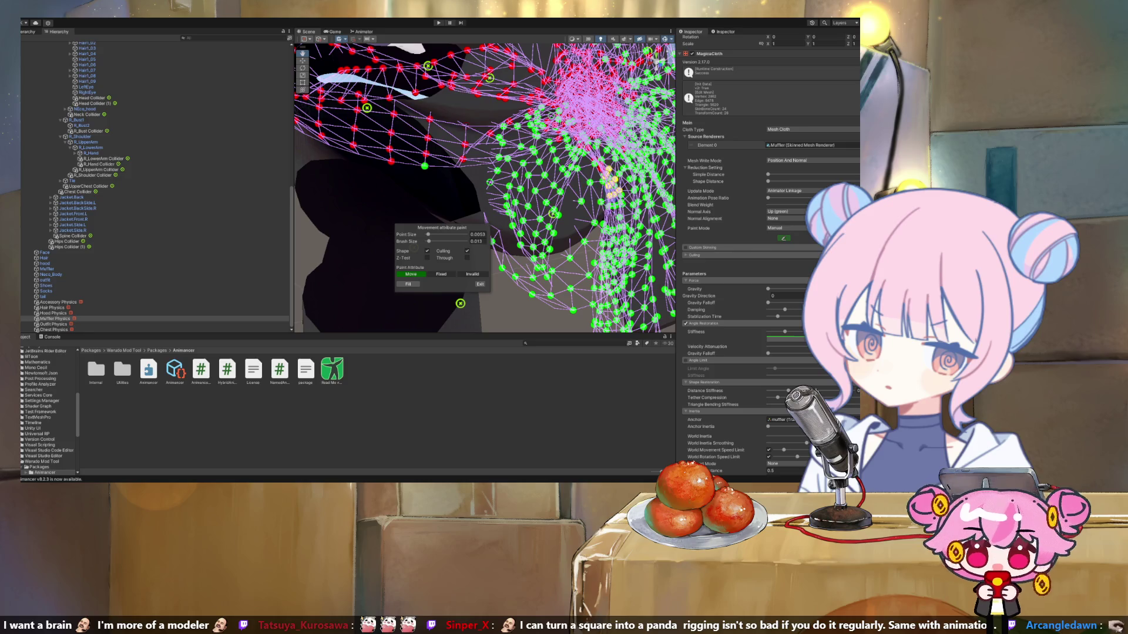
Inspect the painted muffler points from several angles and enlarge the brush to 0.167.
drag(608, 183, 519, 194)
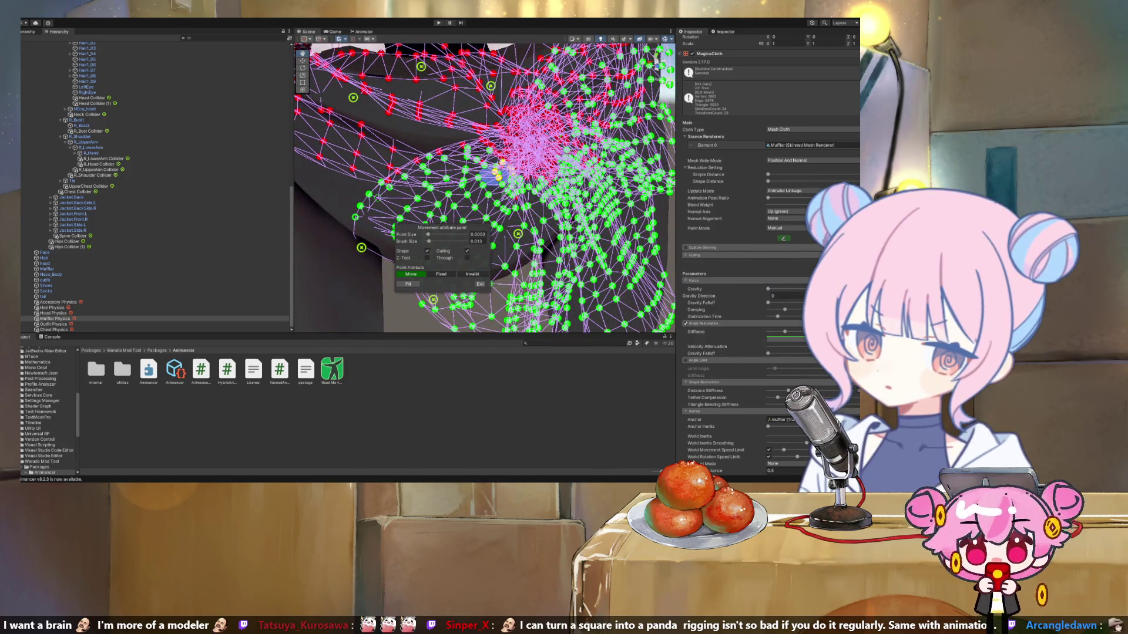
scroll(499, 171, up, 3)
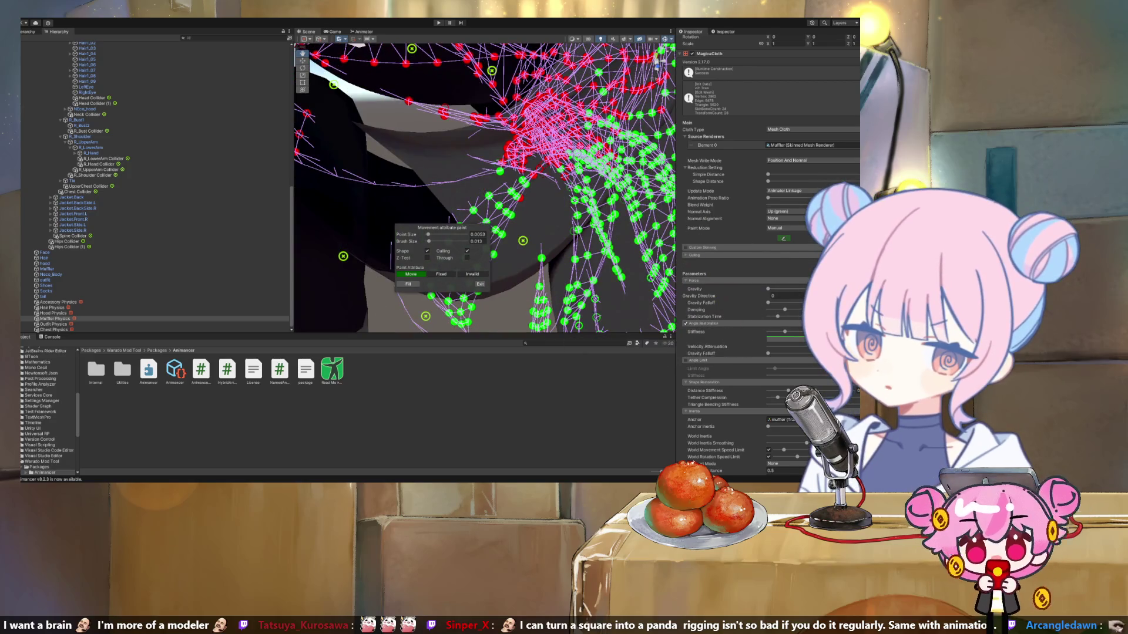
mouse_move(519, 194)
mouse_down()
mouse_move(505, 200)
mouse_move(519, 196)
mouse_move(596, 264)
mouse_up()
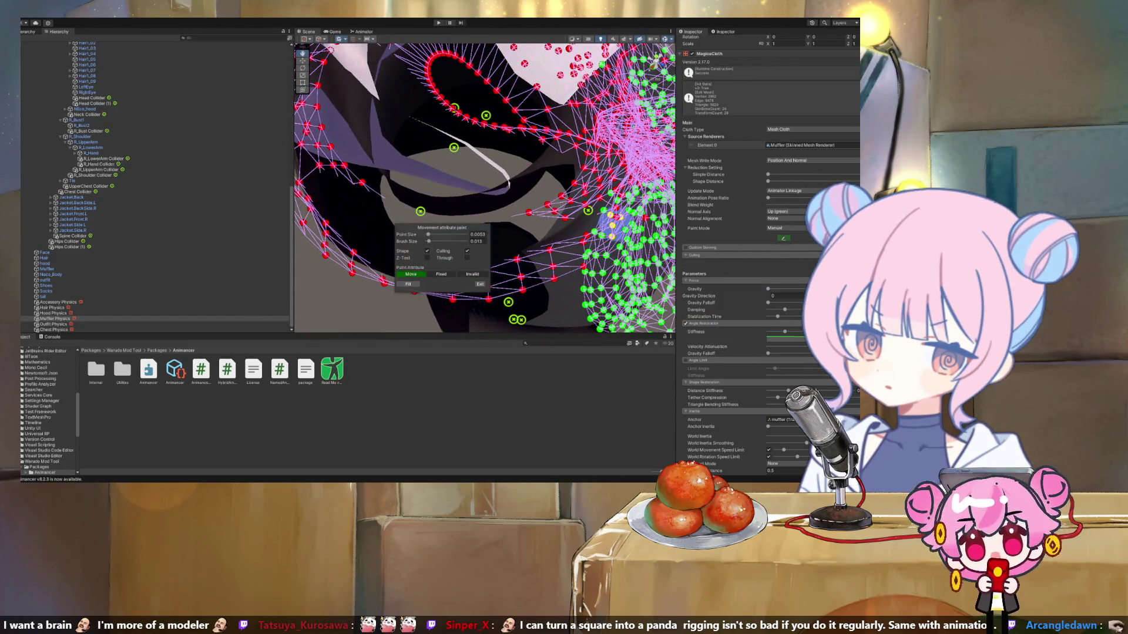
drag(630, 212, 458, 158)
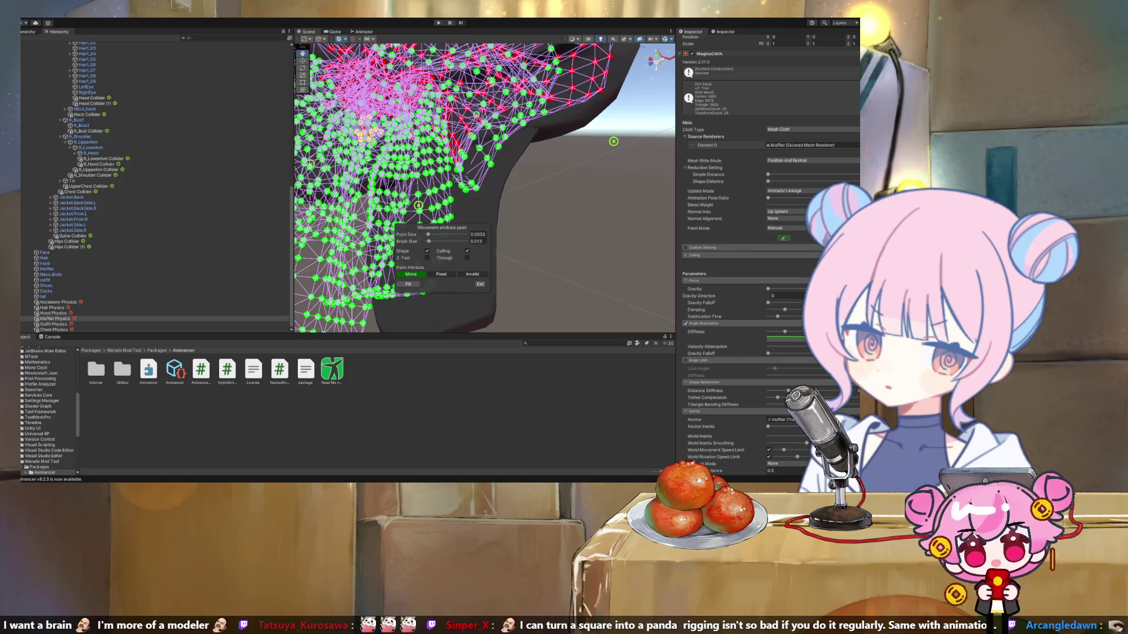
drag(317, 141, 547, 179)
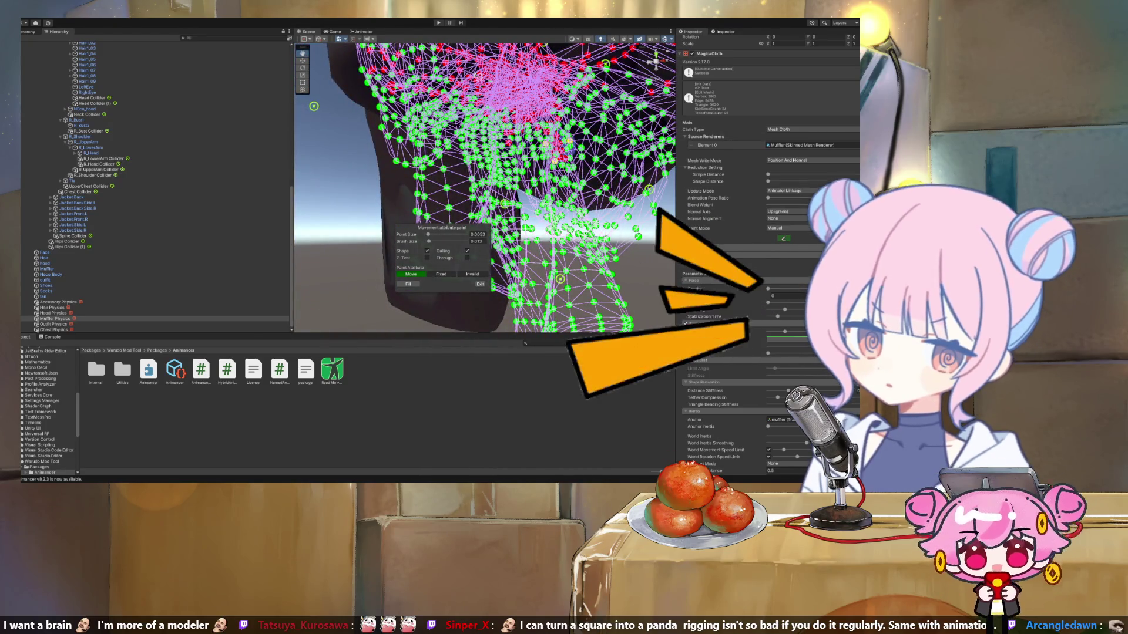
mouse_move(505, 191)
mouse_down()
mouse_move(540, 181)
mouse_move(534, 188)
mouse_up()
drag(429, 242, 460, 241)
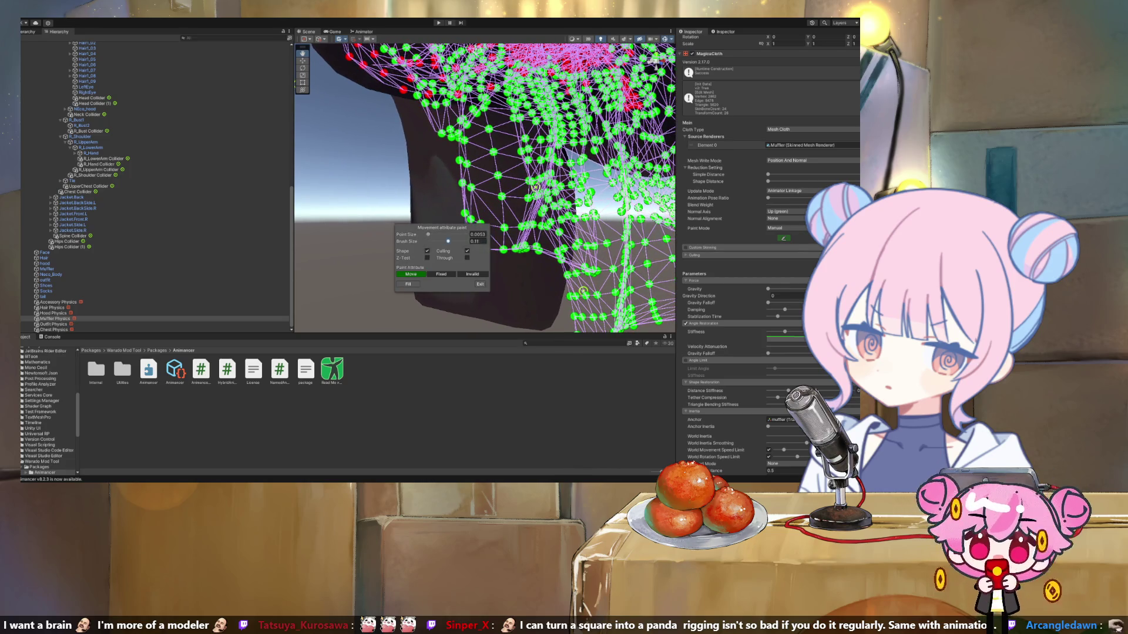
Paint the upper and remaining muffler vertices as Move, reducing the brush to 0.101 then 0.02.
click(446, 88)
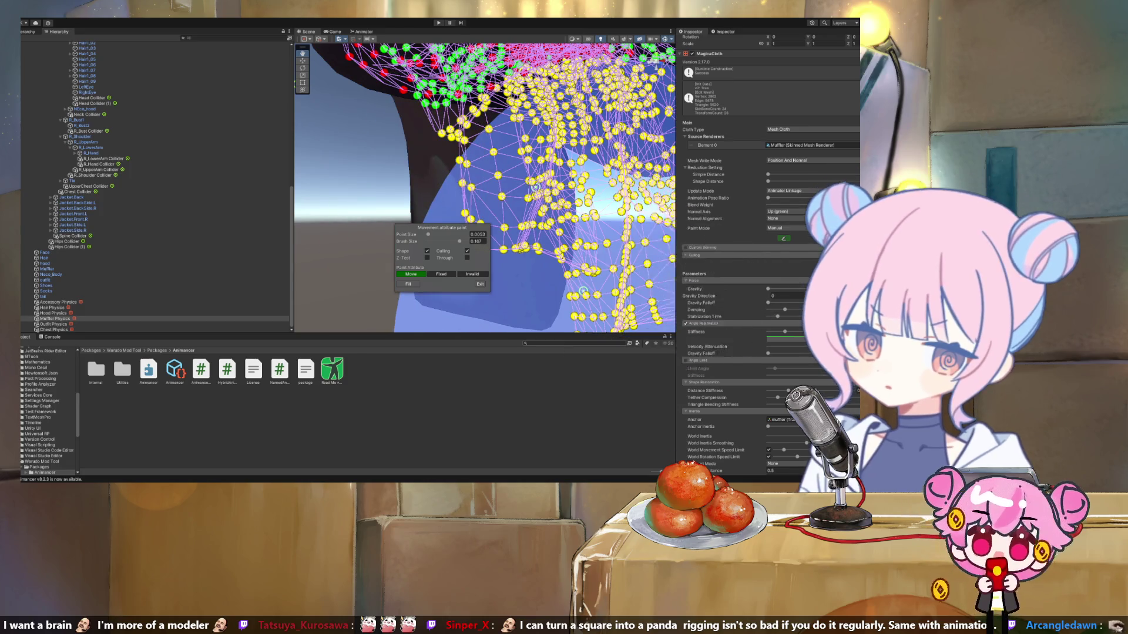
click(535, 187)
drag(460, 242, 447, 242)
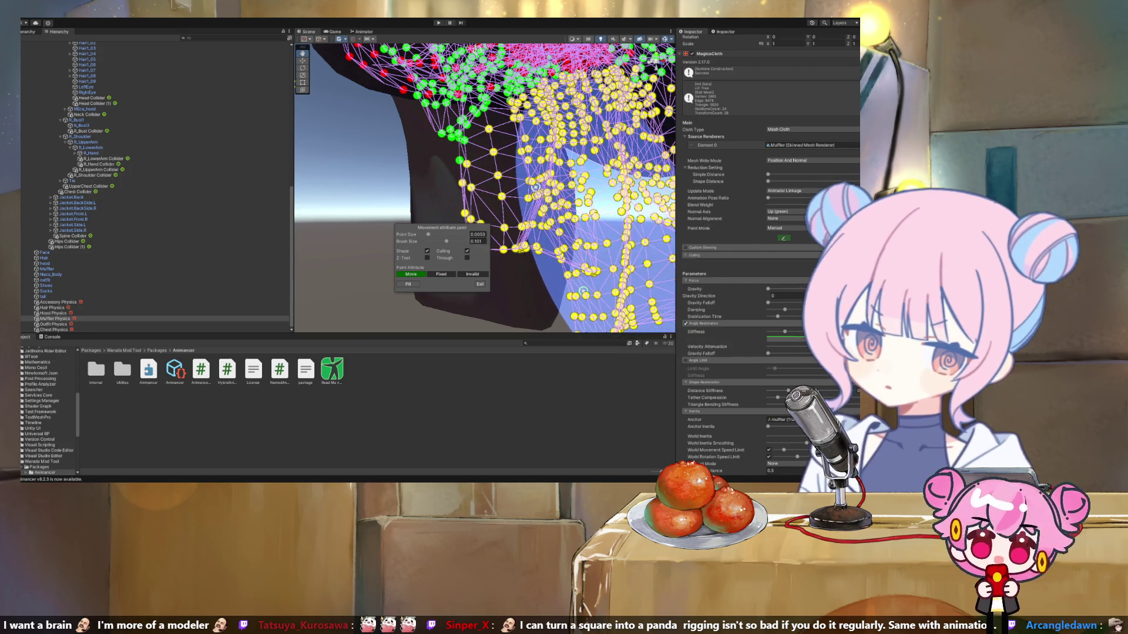
click(535, 187)
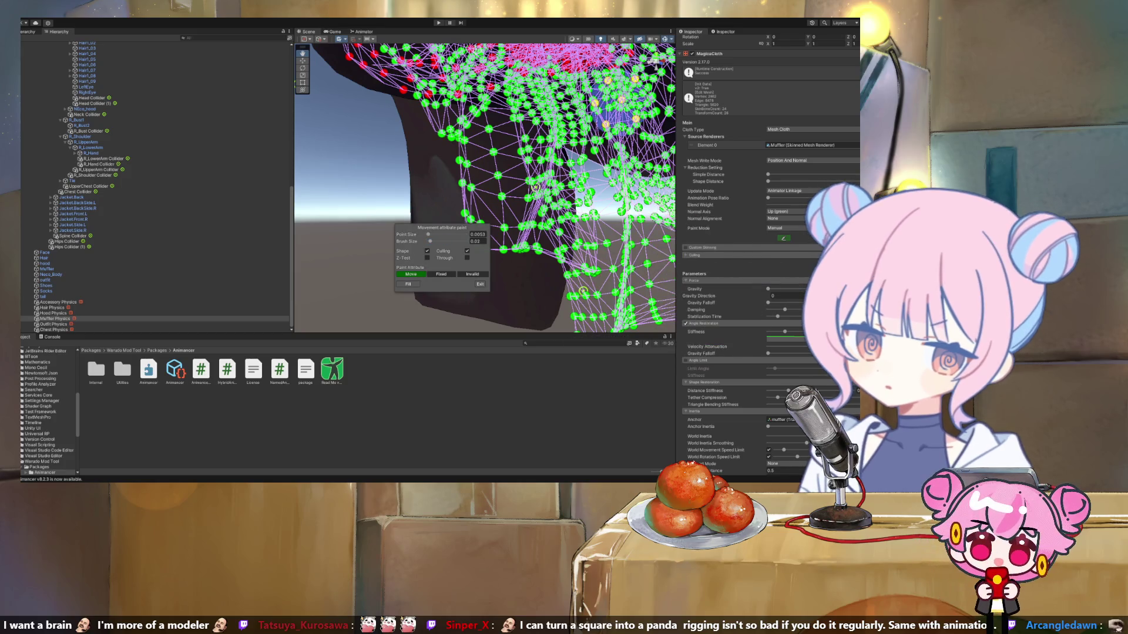
drag(446, 241, 430, 242)
mouse_move(617, 135)
mouse_down()
mouse_move(553, 118)
mouse_move(486, 147)
mouse_move(390, 159)
mouse_up()
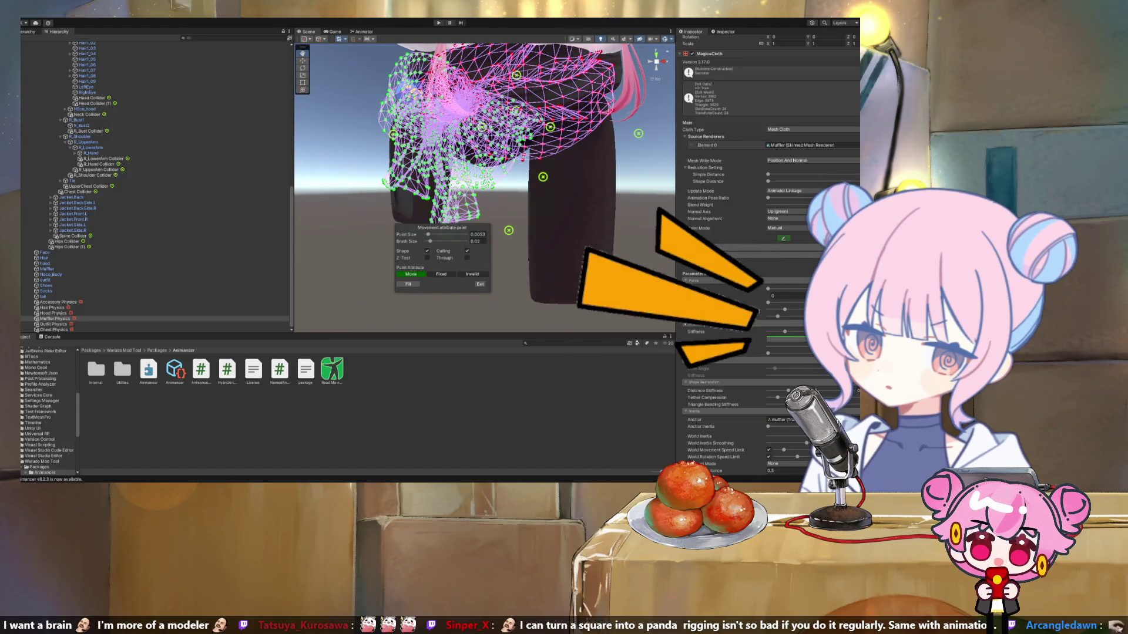
mouse_move(391, 158)
mouse_down()
mouse_move(372, 213)
mouse_move(338, 202)
mouse_move(299, 164)
mouse_up()
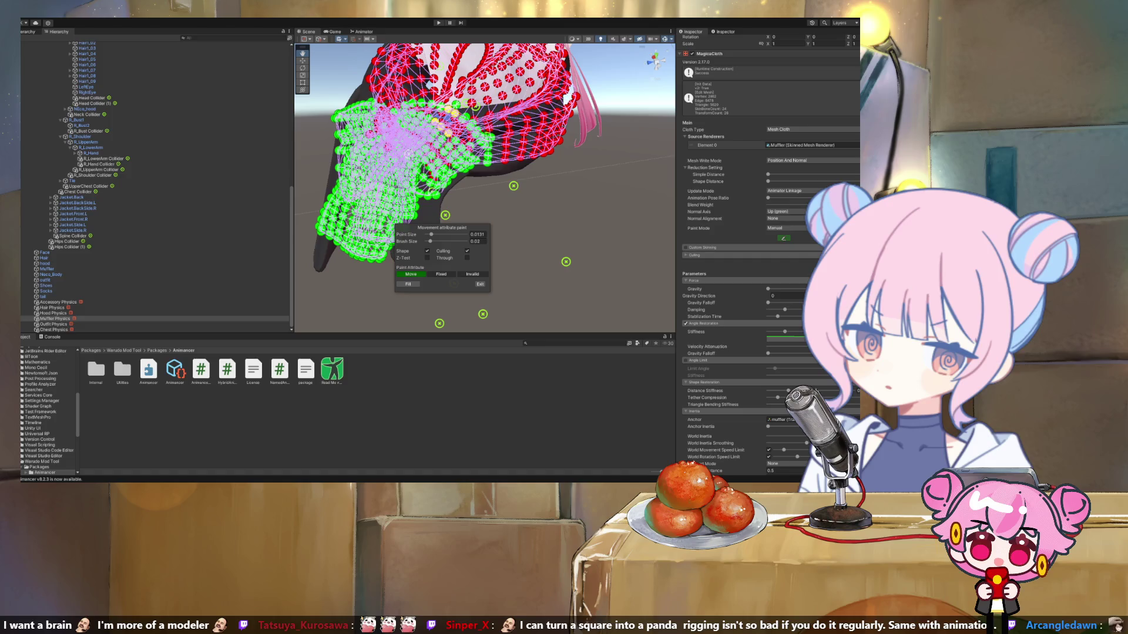
Brush the red points along the muffler's right edge to green Move.
drag(300, 164, 295, 159)
mouse_move(485, 138)
mouse_down()
mouse_move(558, 128)
mouse_move(486, 136)
mouse_move(512, 115)
mouse_move(547, 125)
mouse_up()
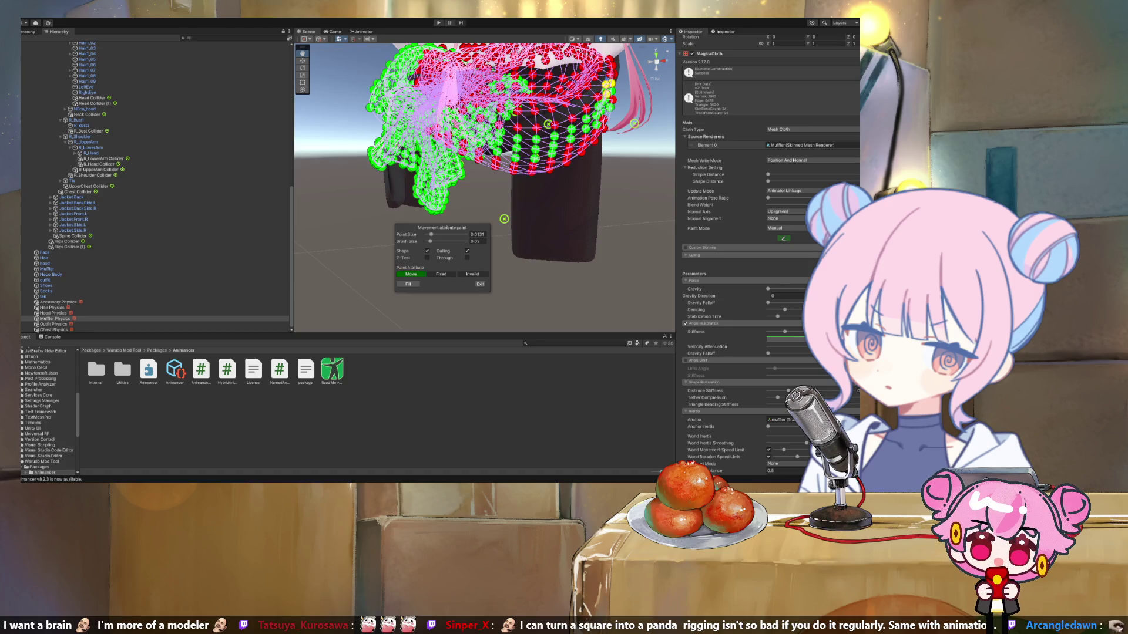
drag(548, 124, 534, 219)
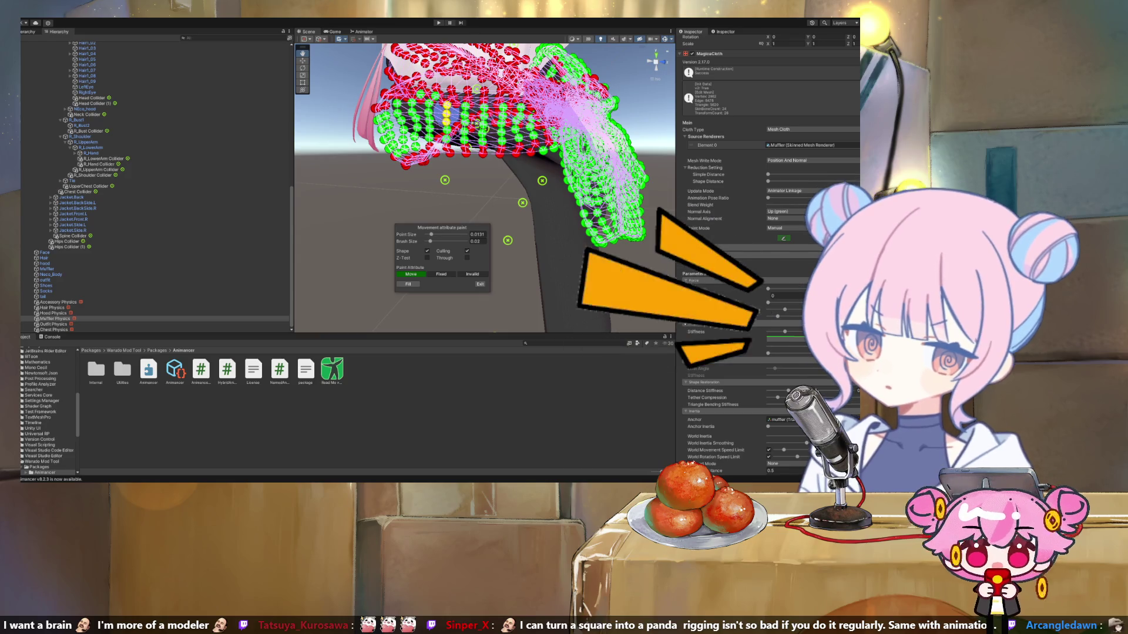
mouse_move(444, 124)
mouse_down()
mouse_move(500, 173)
mouse_move(551, 169)
mouse_up()
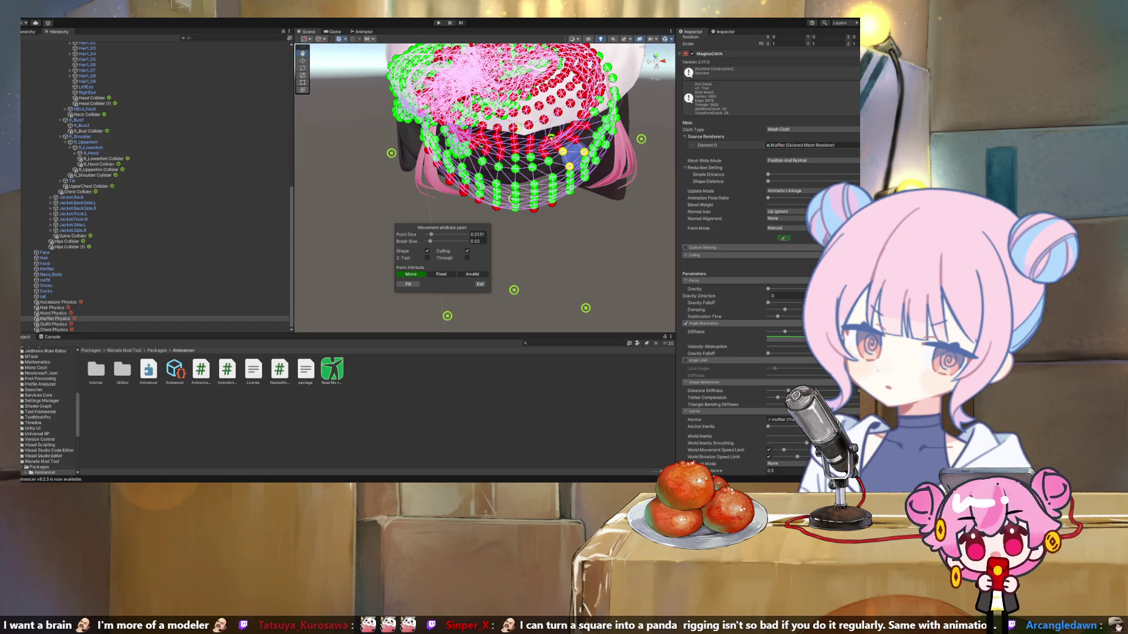
Orbit beneath the muffler and paint a few of its underside points as Move.
drag(550, 169, 579, 174)
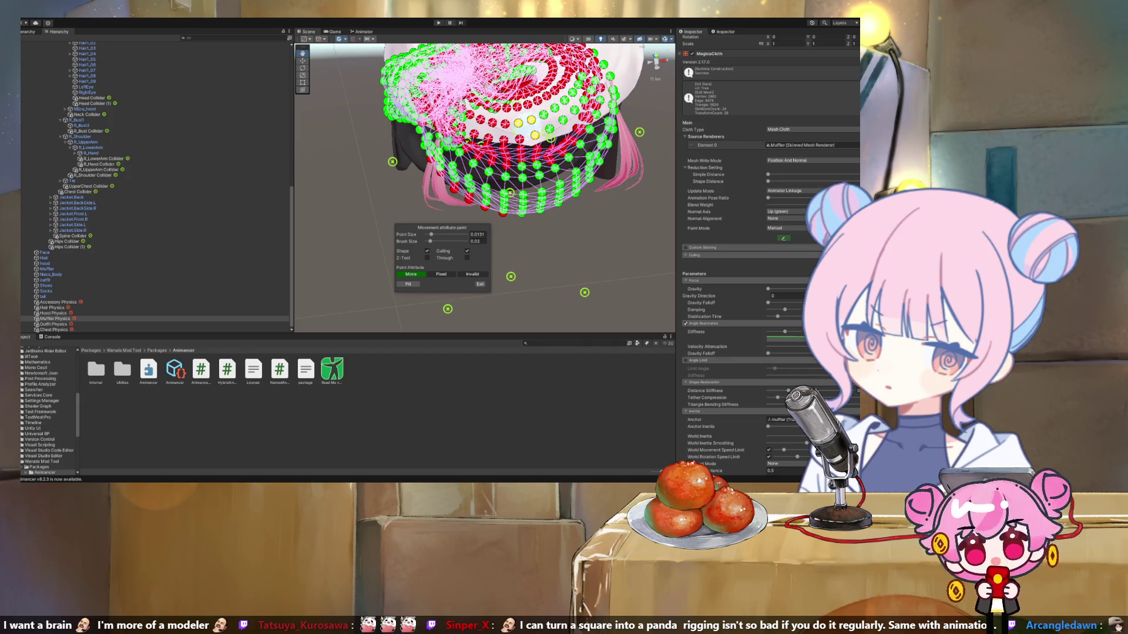
drag(469, 115, 573, 151)
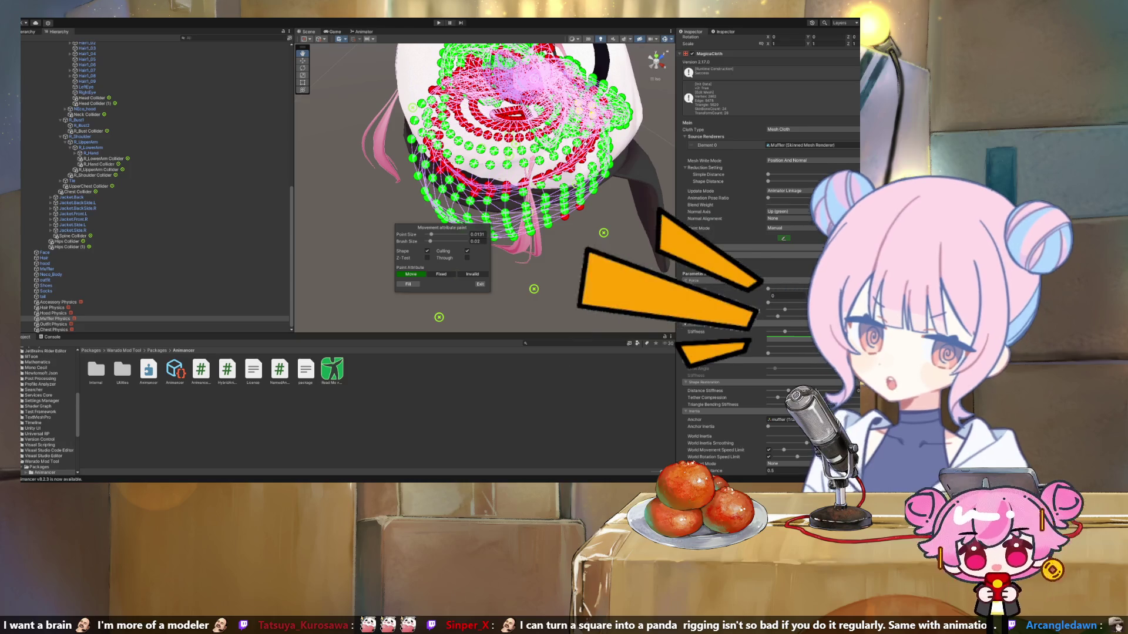
drag(573, 151, 660, 187)
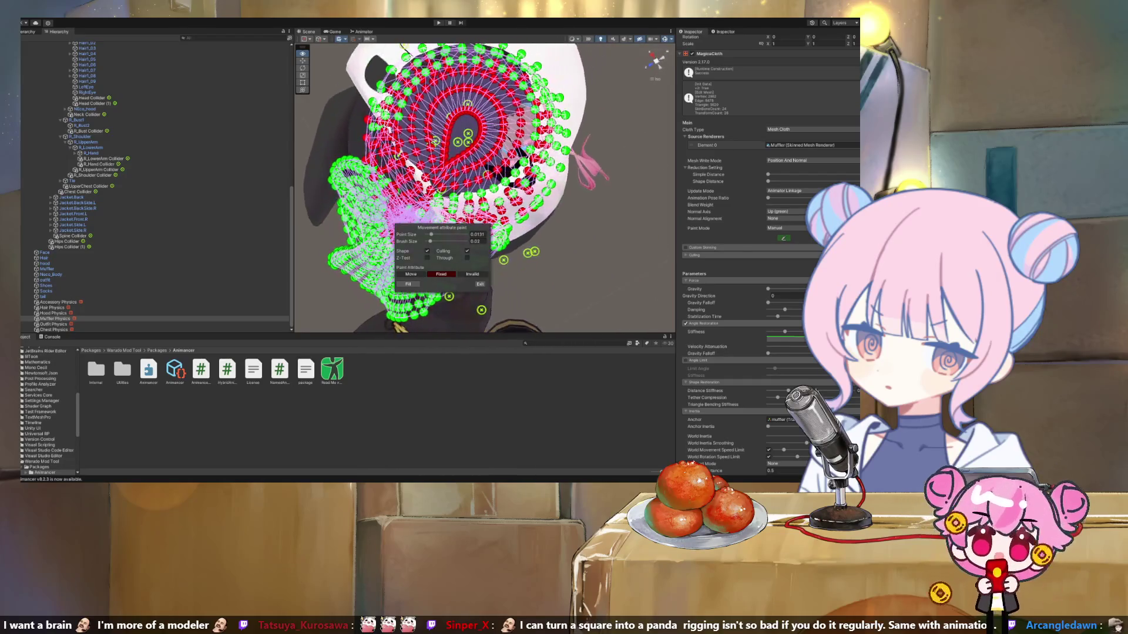
click(411, 274)
click(408, 147)
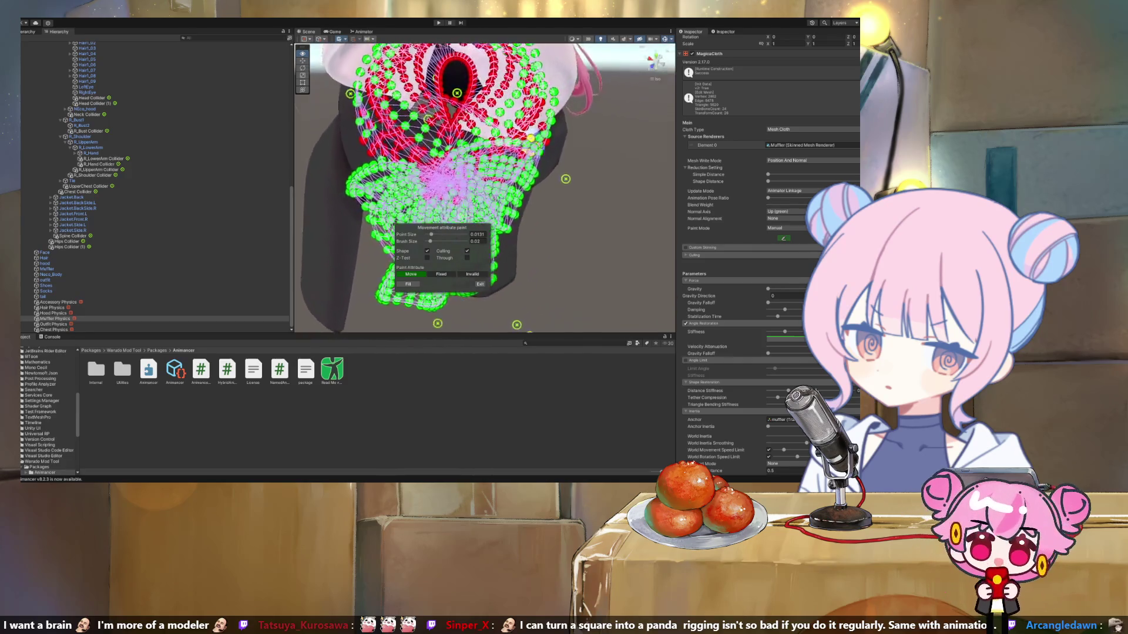
Paint some muffler points as Fixed, then switch the brush back to Move.
click(441, 274)
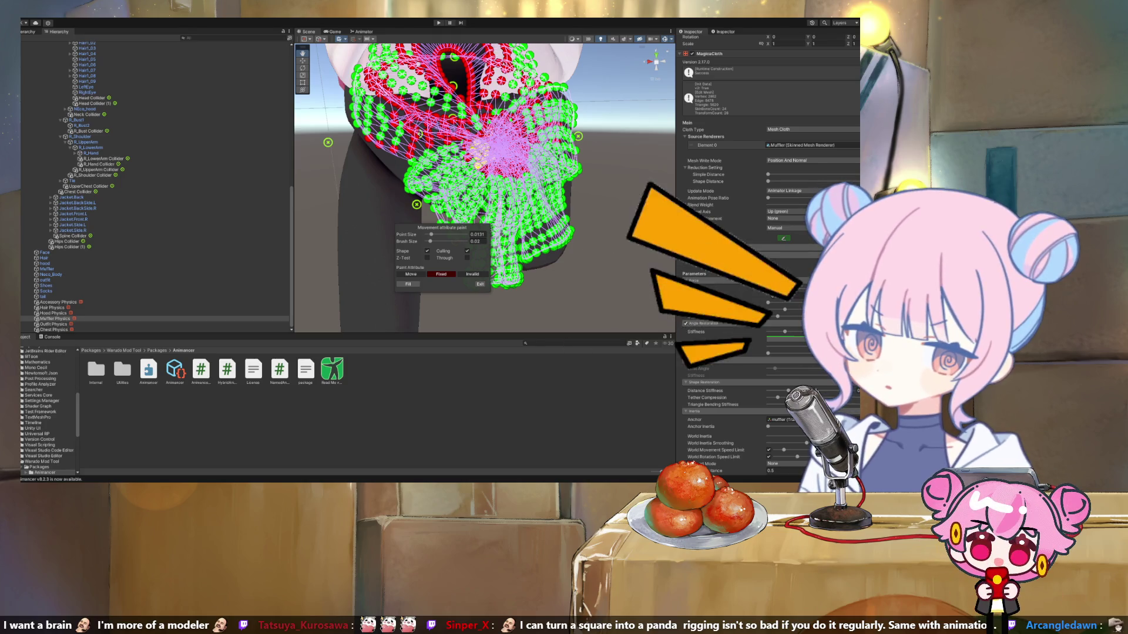
mouse_move(506, 124)
mouse_down()
mouse_move(422, 128)
mouse_move(455, 180)
mouse_move(470, 171)
mouse_move(451, 176)
mouse_up()
drag(531, 166, 584, 195)
click(411, 273)
drag(550, 105, 452, 155)
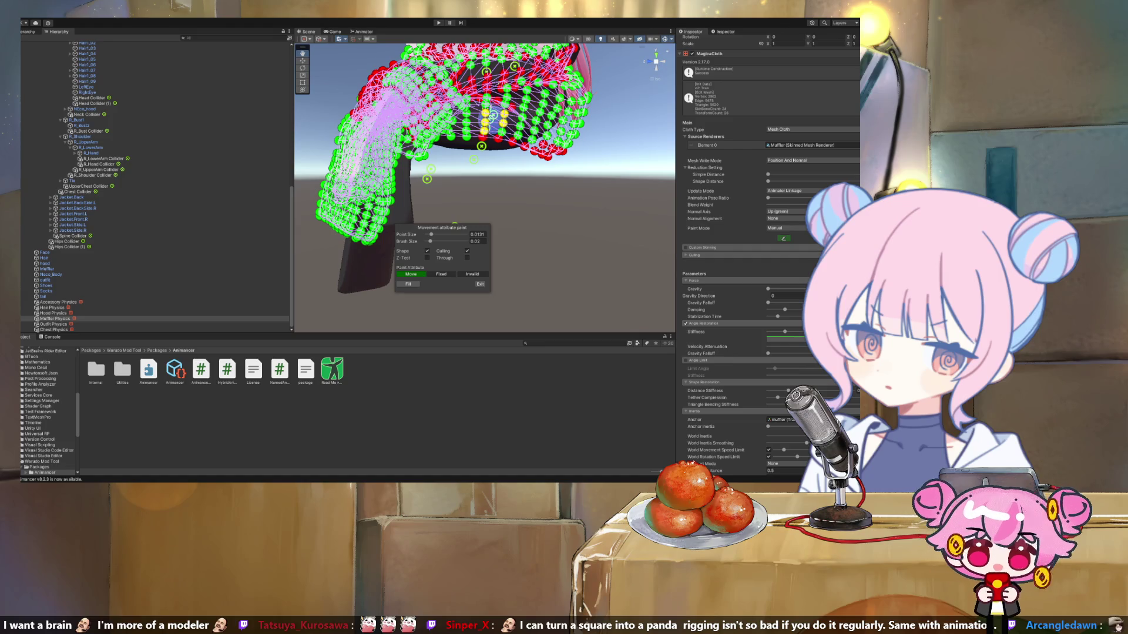
Paint the remaining muffler points as Fixed, check them from several sides, and zoom out.
mouse_move(453, 155)
mouse_down()
mouse_move(464, 150)
mouse_move(441, 159)
mouse_move(462, 151)
mouse_up()
click(441, 274)
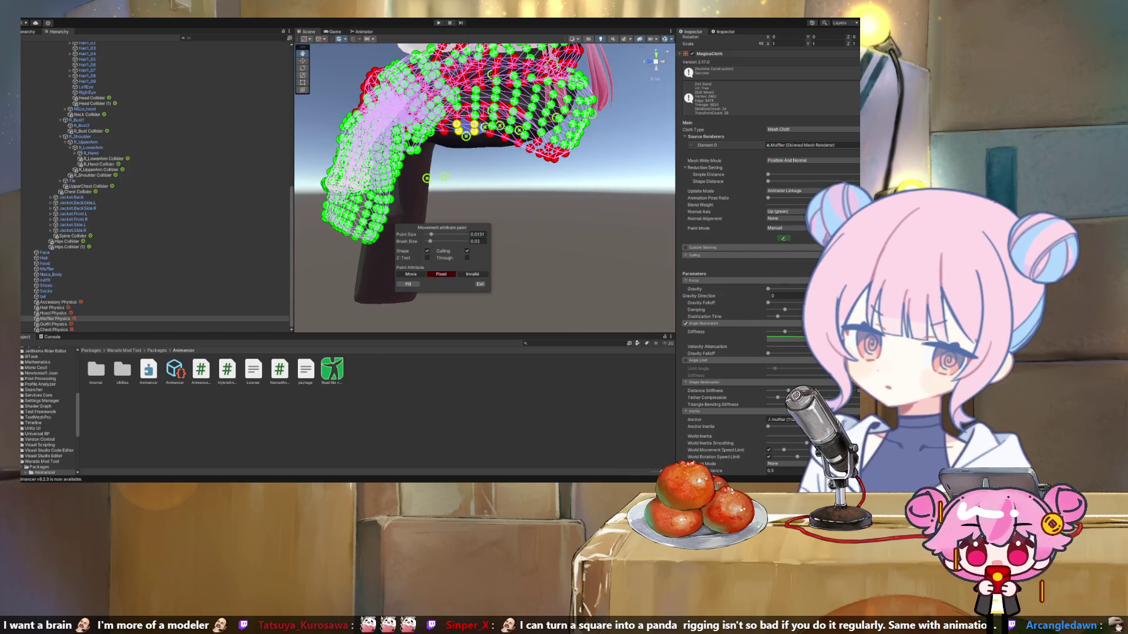
mouse_move(484, 187)
mouse_down()
mouse_move(388, 194)
mouse_move(423, 229)
mouse_move(440, 107)
mouse_up()
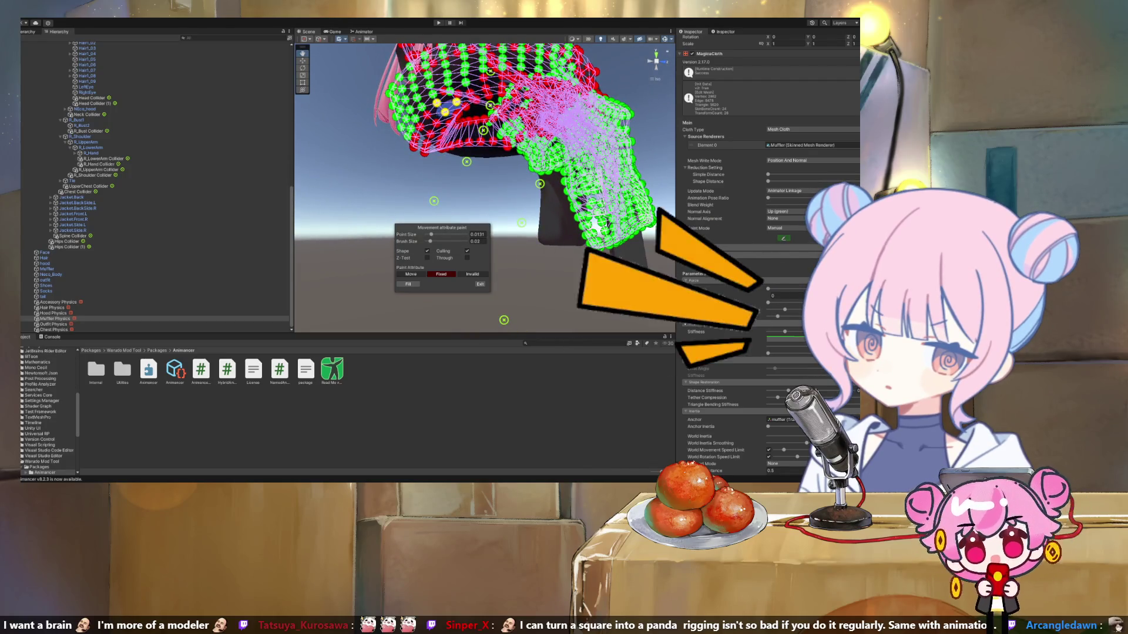
drag(521, 223, 429, 225)
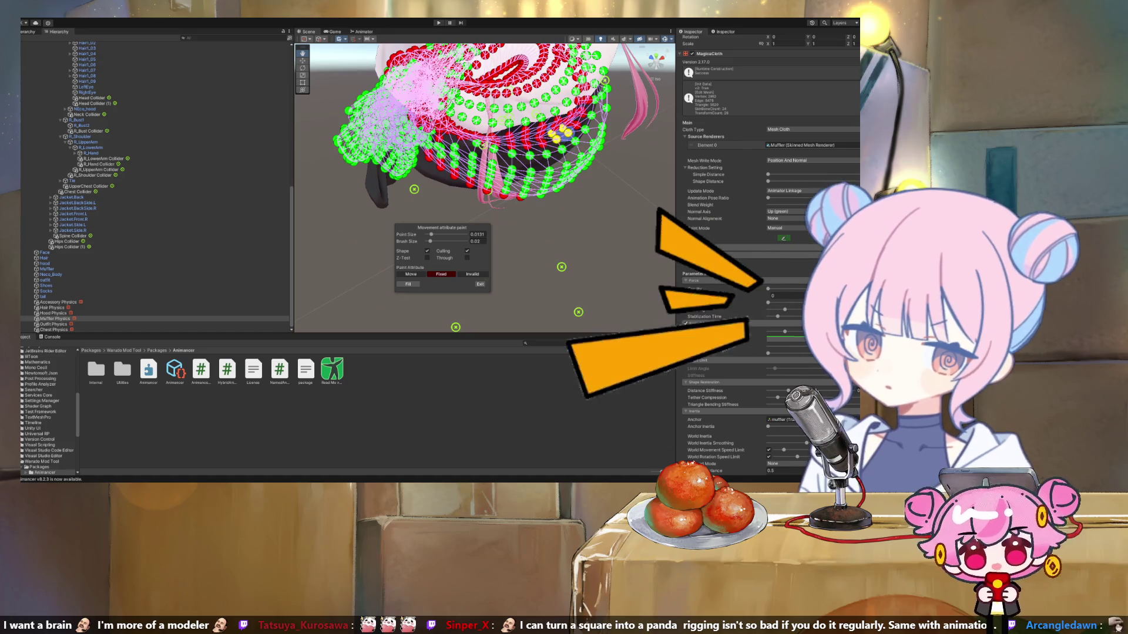
drag(481, 188, 347, 206)
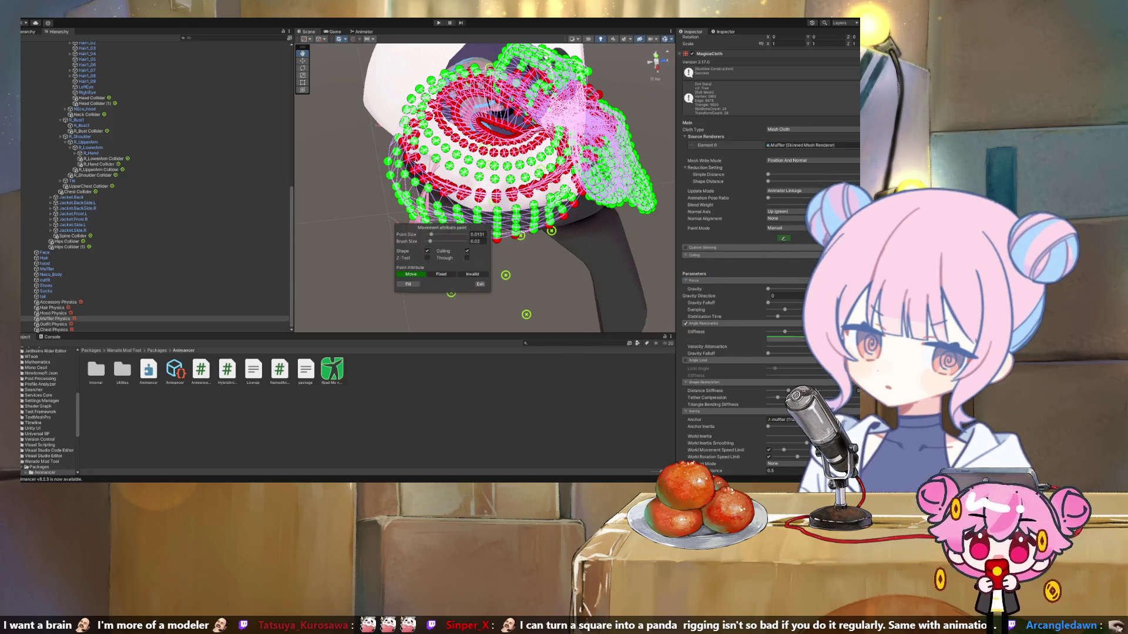
drag(481, 188, 346, 197)
scroll(485, 188, down, 3)
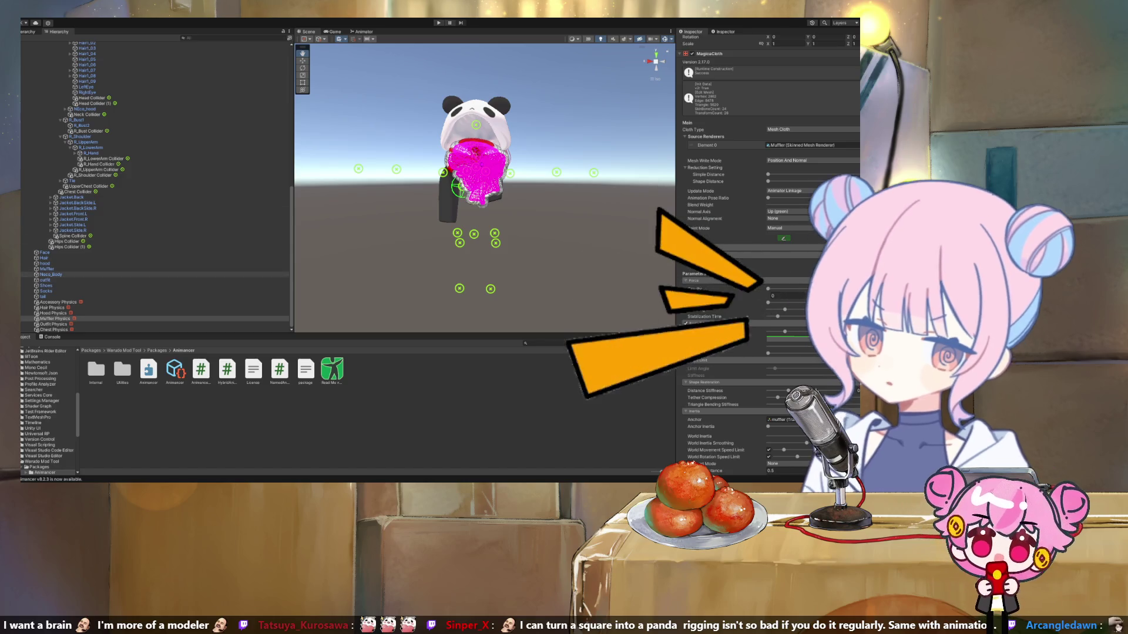
Make the avatar's body and outfit visible again in the Hierarchy.
click(25, 274)
click(24, 280)
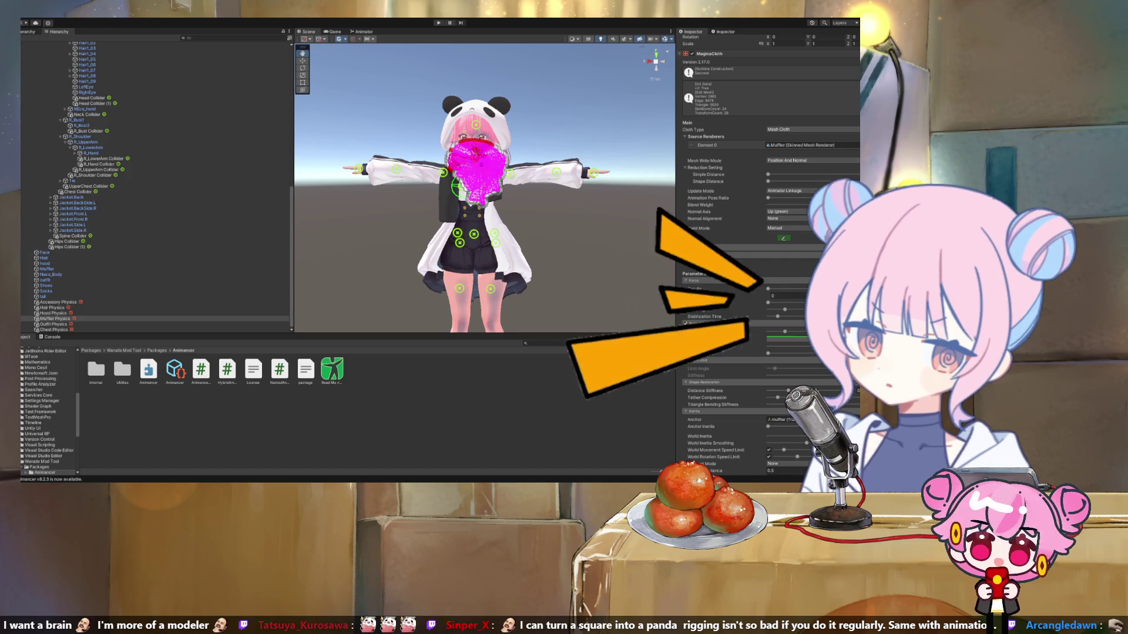
scroll(155, 187, up, 10)
Enter Play mode to test the muffler cloth.
scroll(156, 187, up, 2)
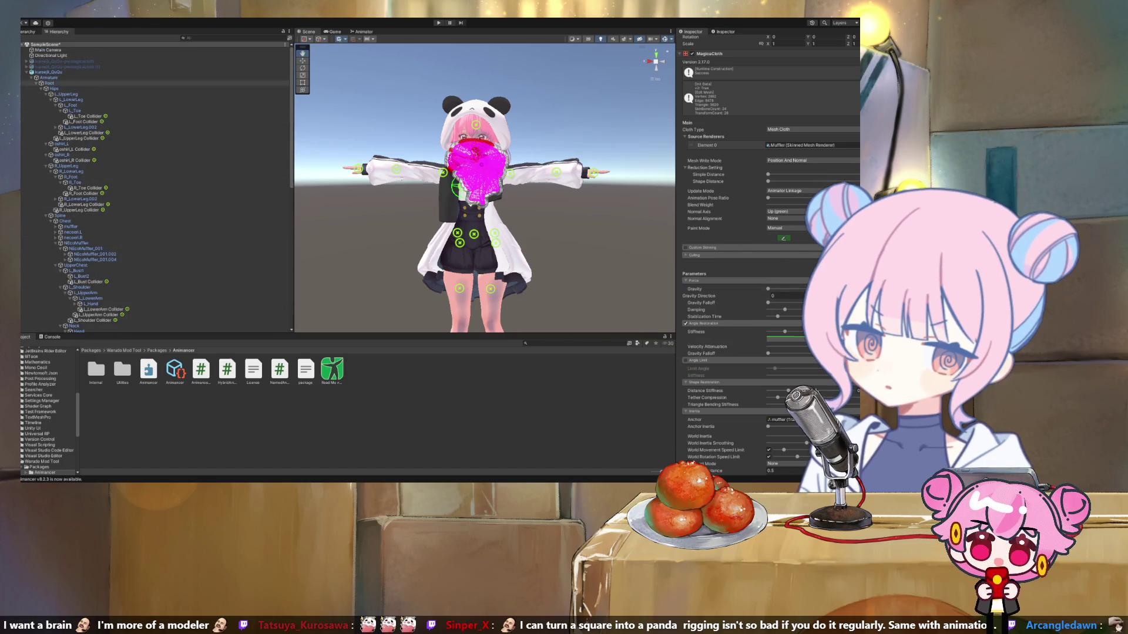
key(ctrl+p)
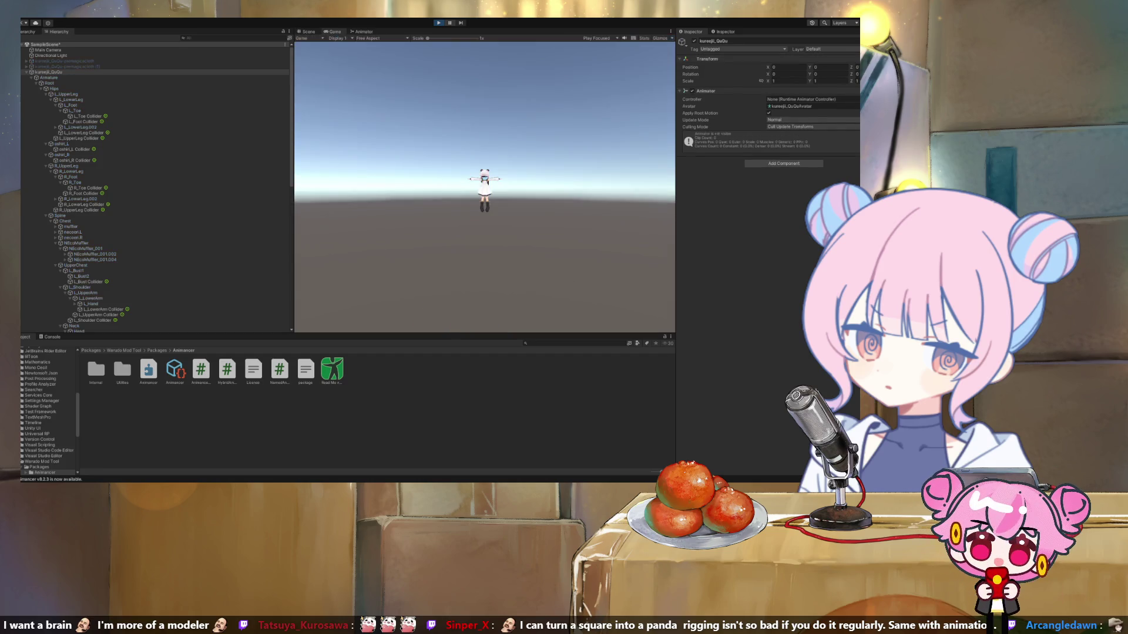
click(332, 370)
In the Scene view, shift the Hips bone to about X -0.255, then stop Play mode.
key(ctrl+1)
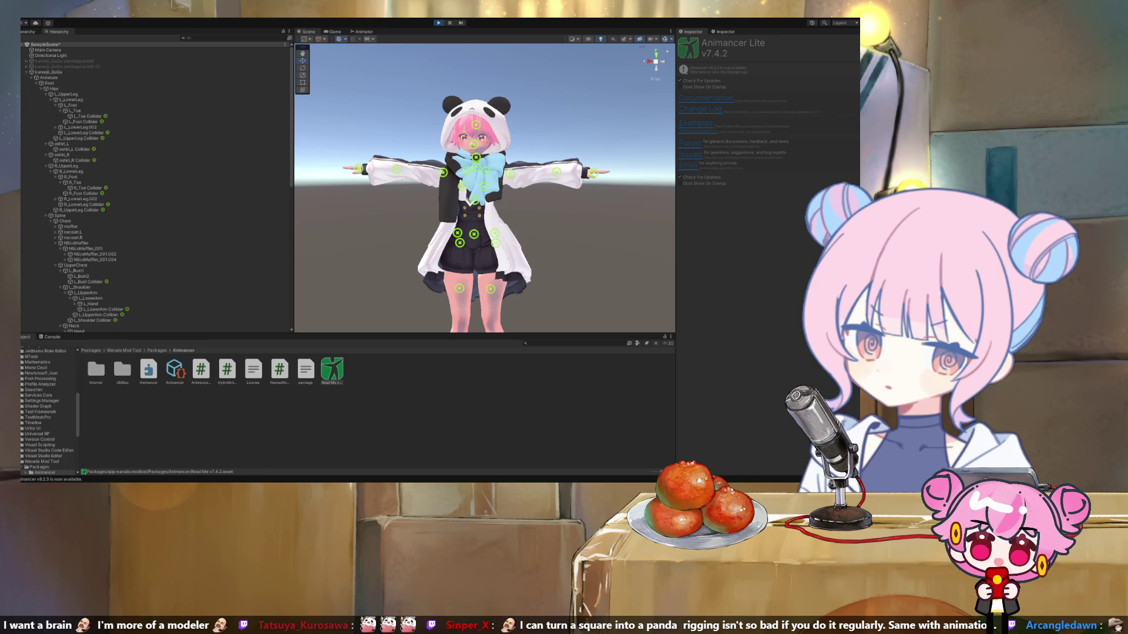
click(54, 89)
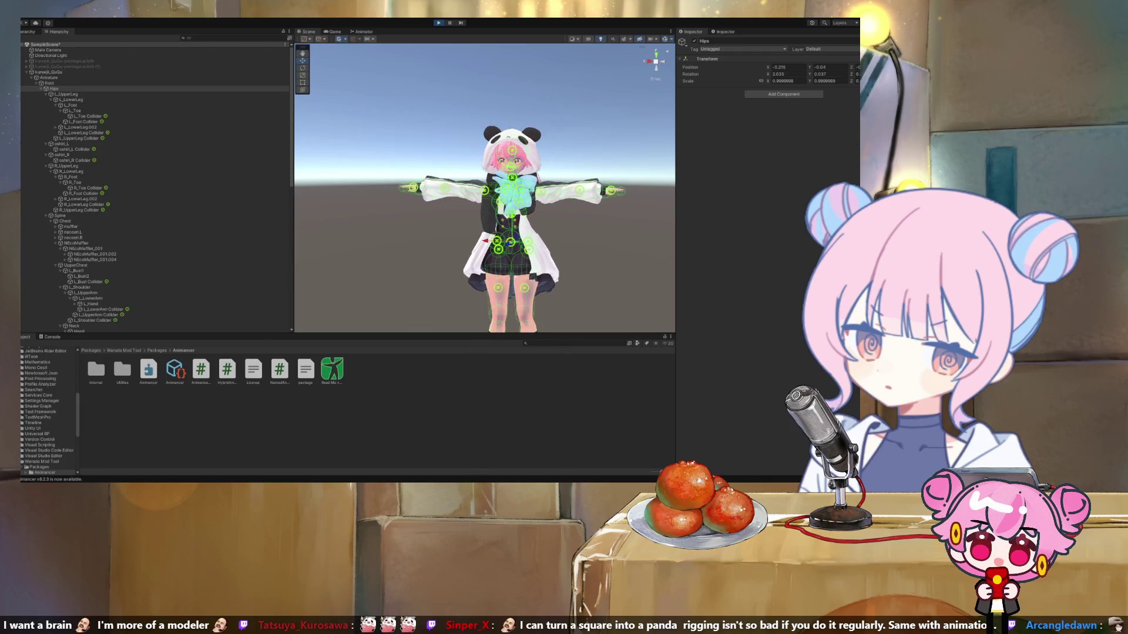
key(ctrl+p)
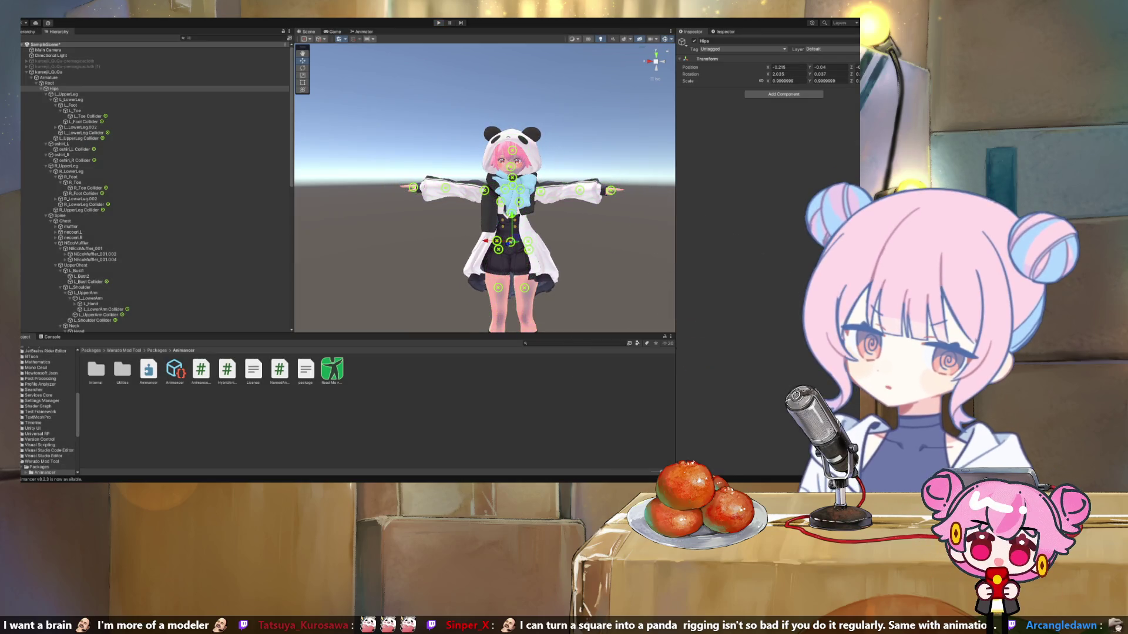
Select the hood's Hood Physics cloth object and enter Play mode.
scroll(156, 183, down, 10)
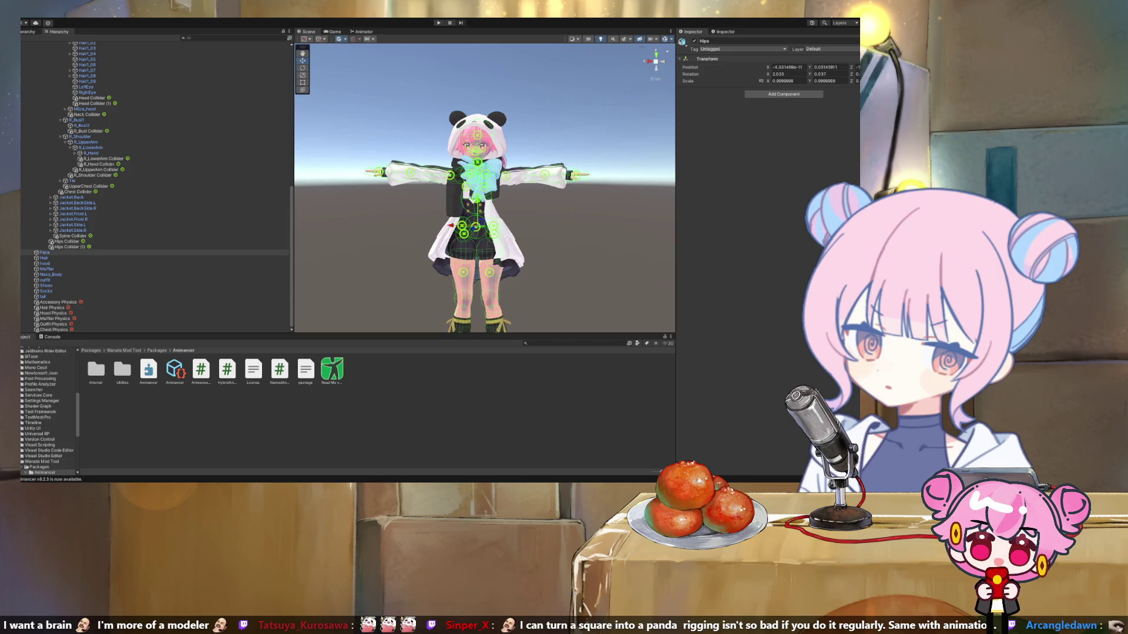
click(44, 263)
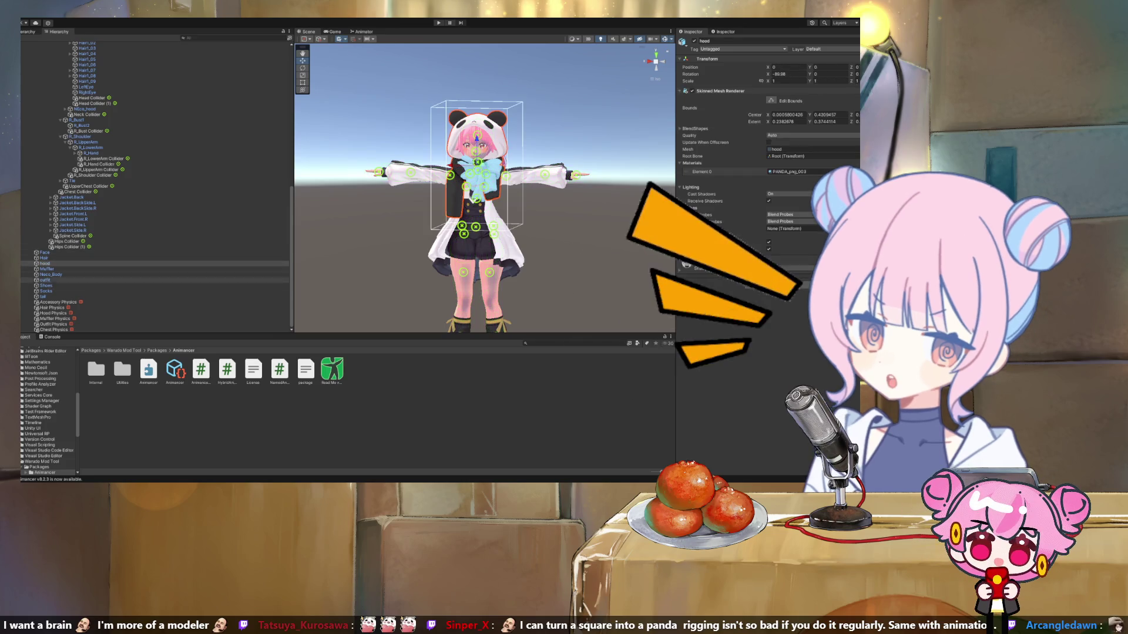
click(53, 313)
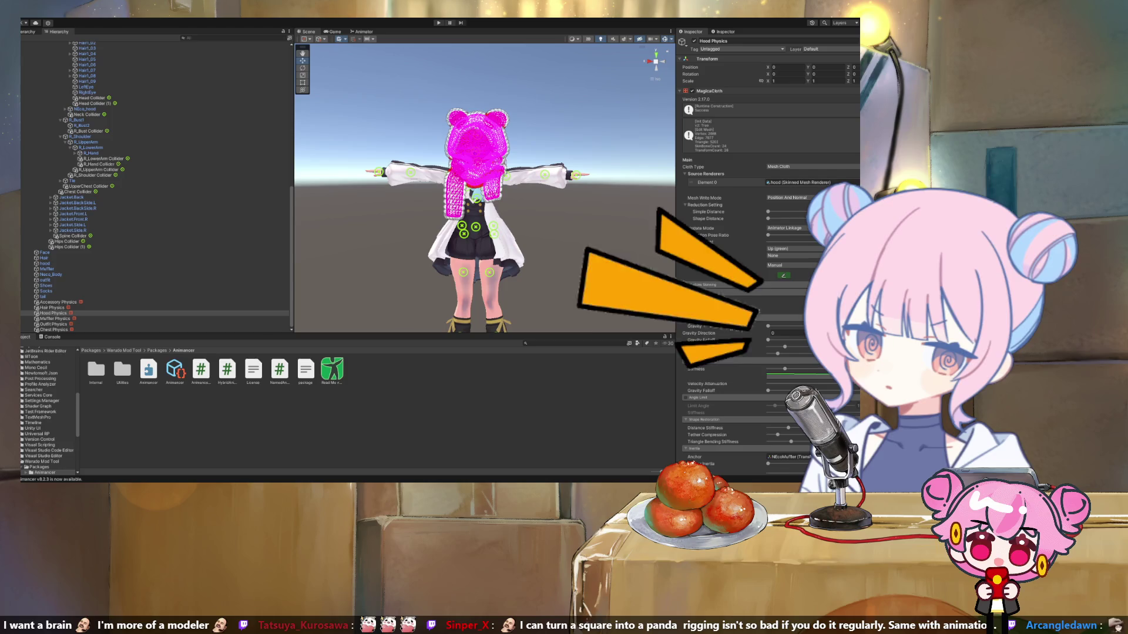
key(ctrl+p)
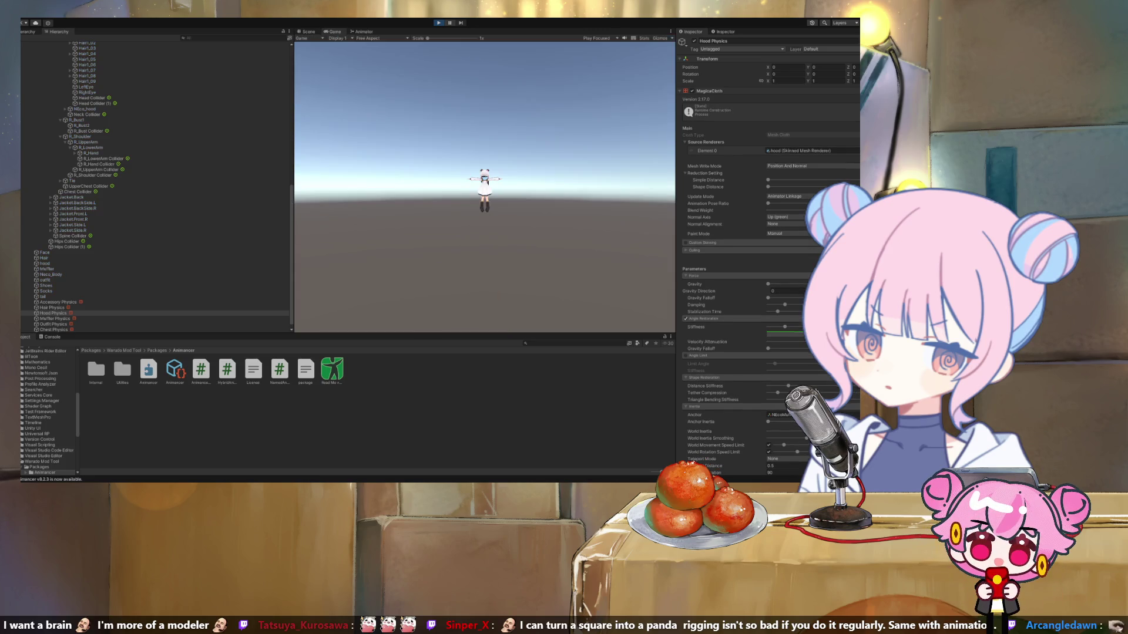
Watch the hood in the Scene view and review the Hood Physics Inspector settings.
key(ctrl+1)
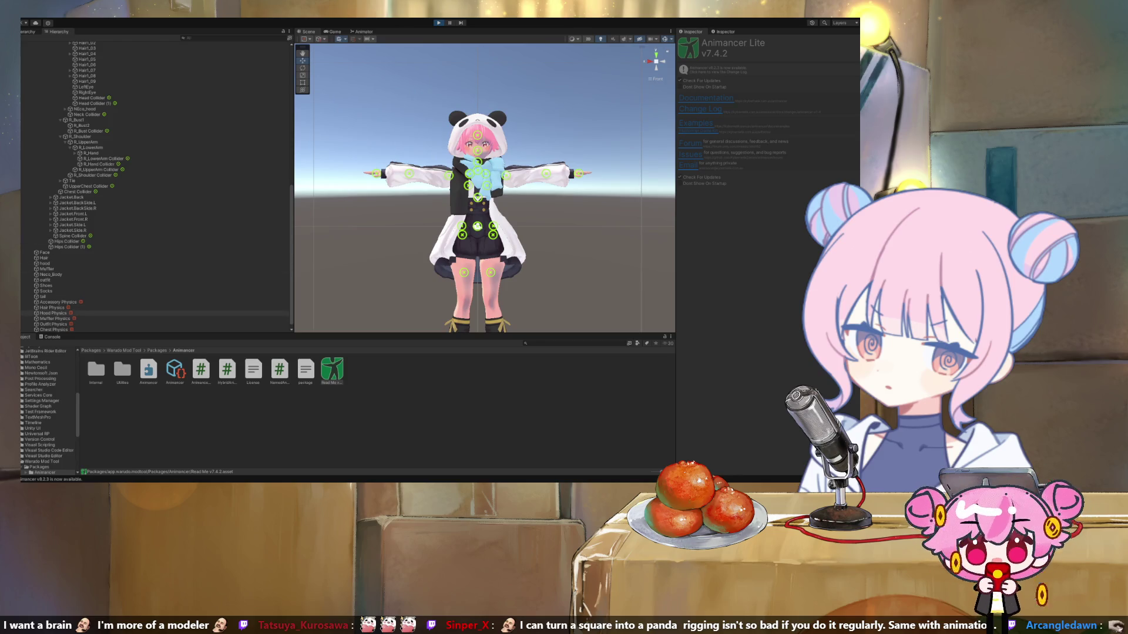
click(53, 313)
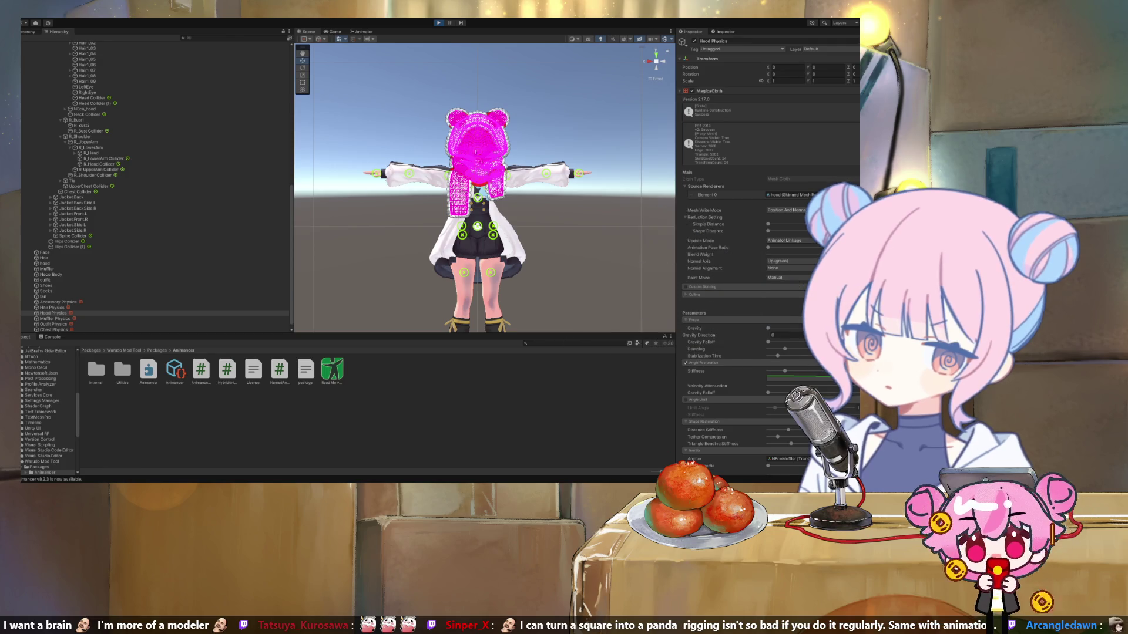
scroll(763, 253, down, 10)
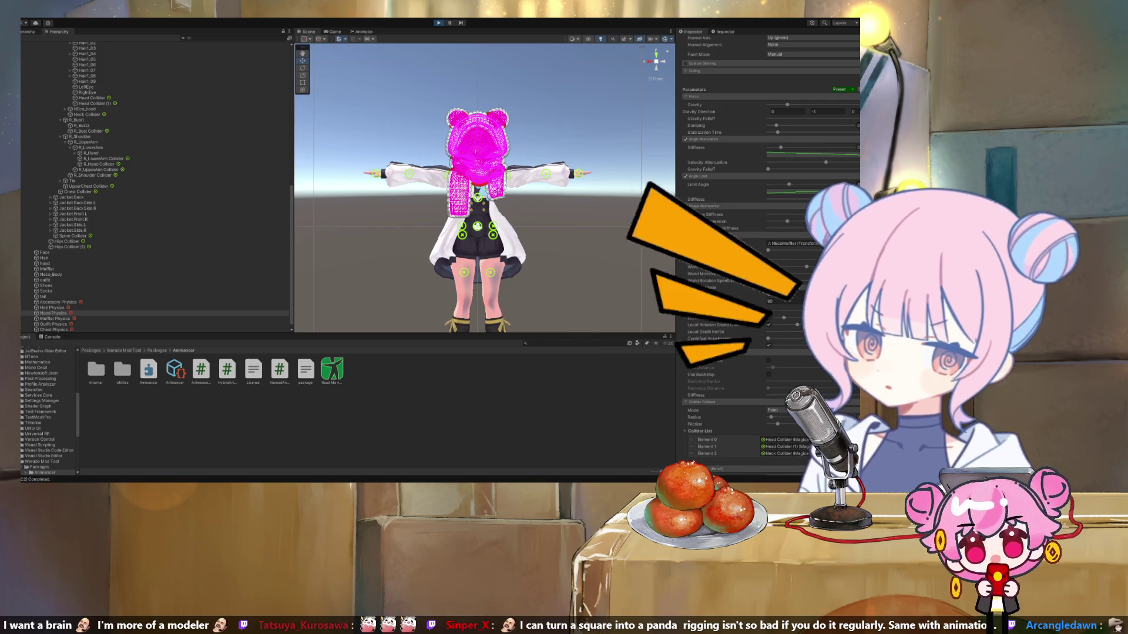
scroll(156, 185, up, 10)
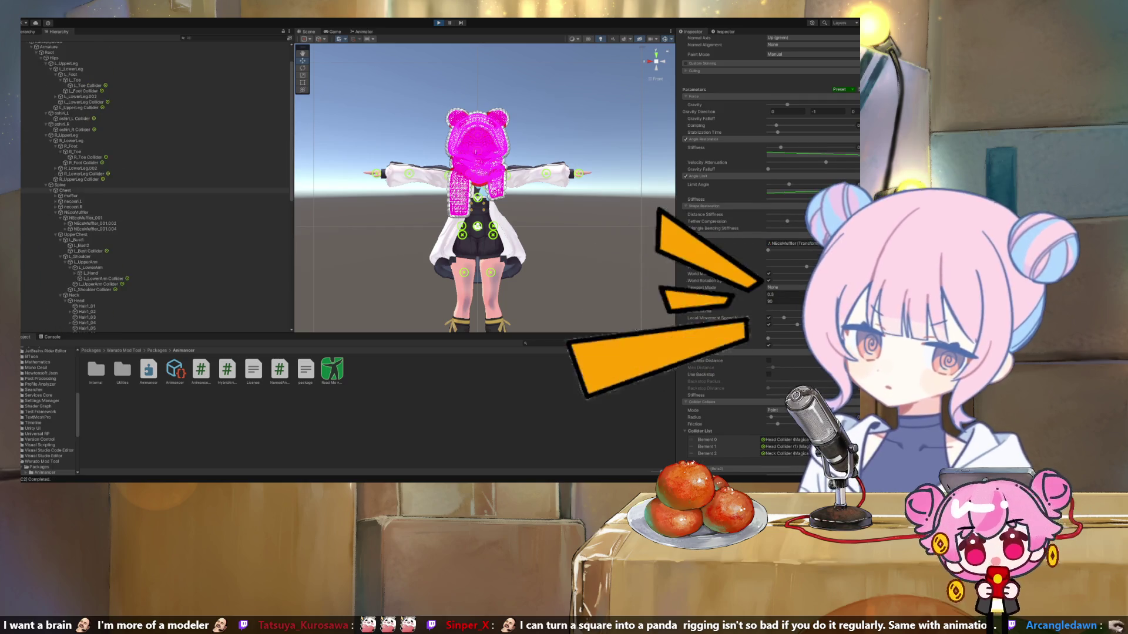
scroll(156, 185, up, 2)
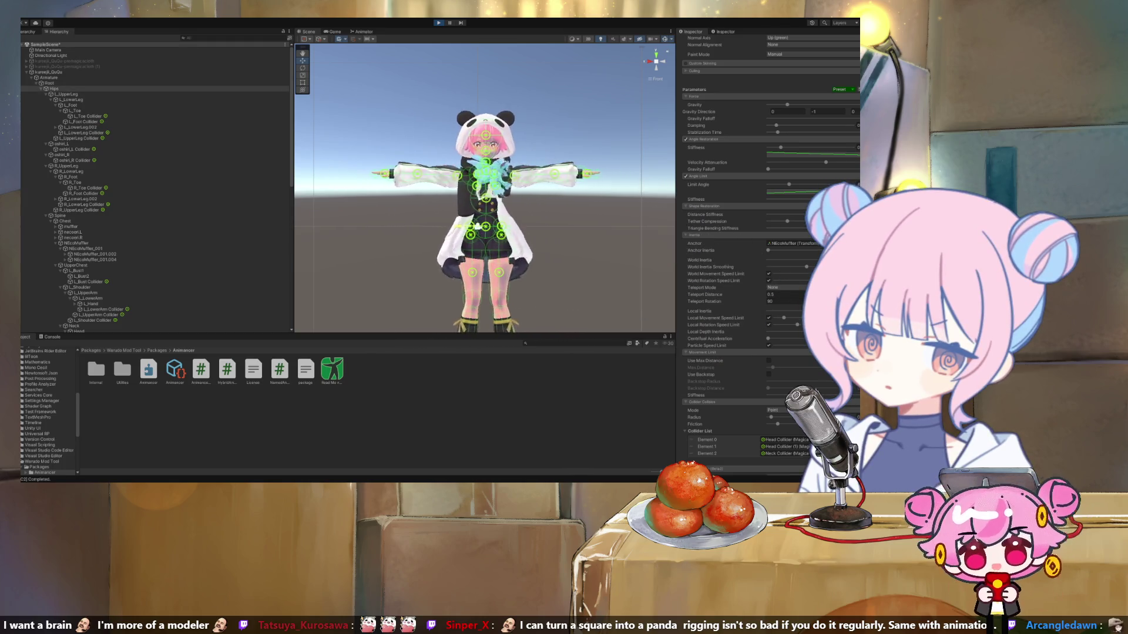
scroll(767, 253, up, 2)
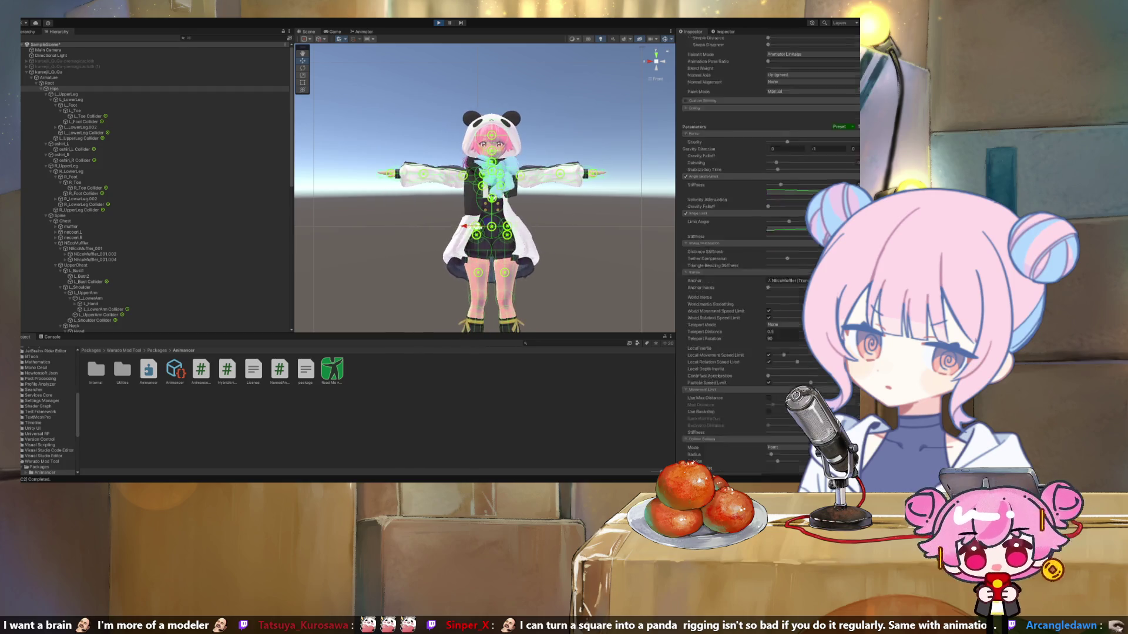
scroll(766, 253, up, 5)
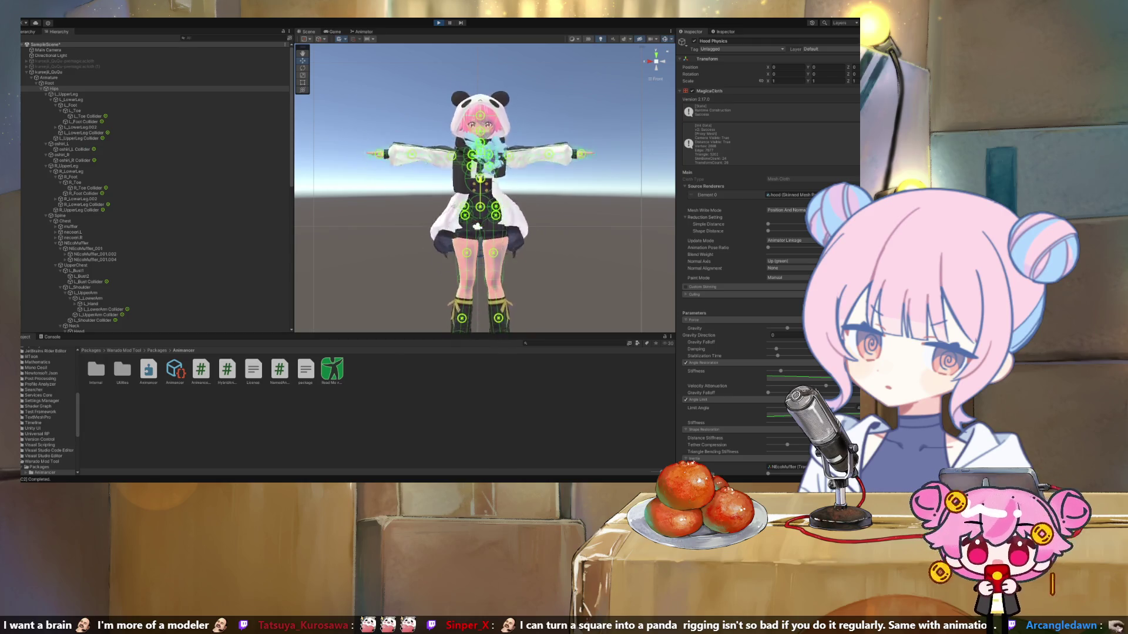
scroll(475, 239, up, 3)
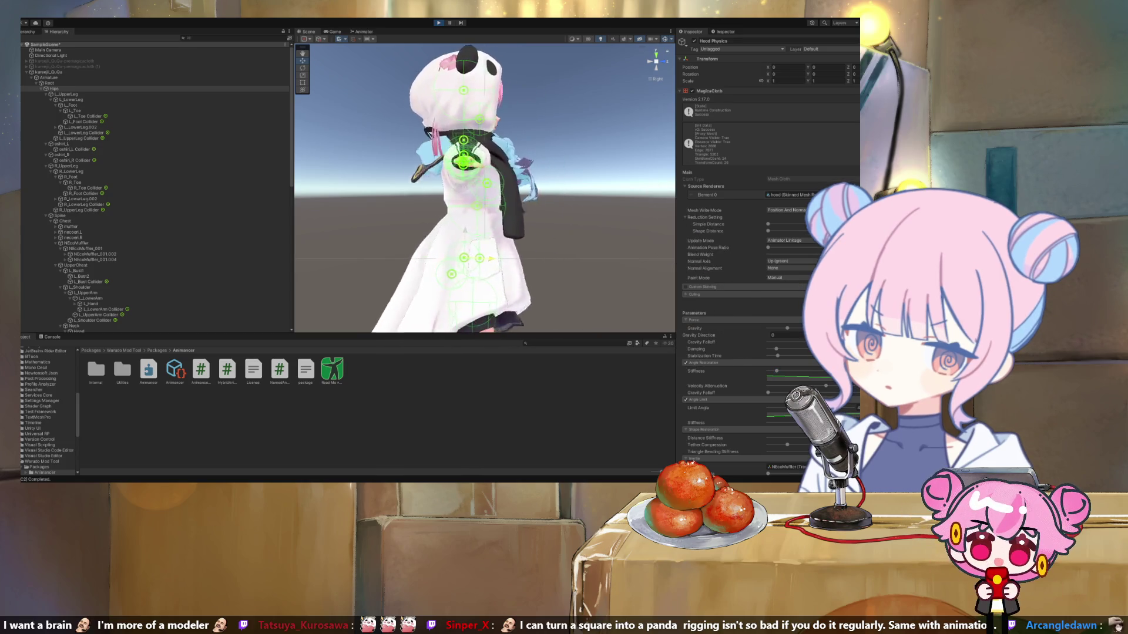
drag(446, 258, 352, 258)
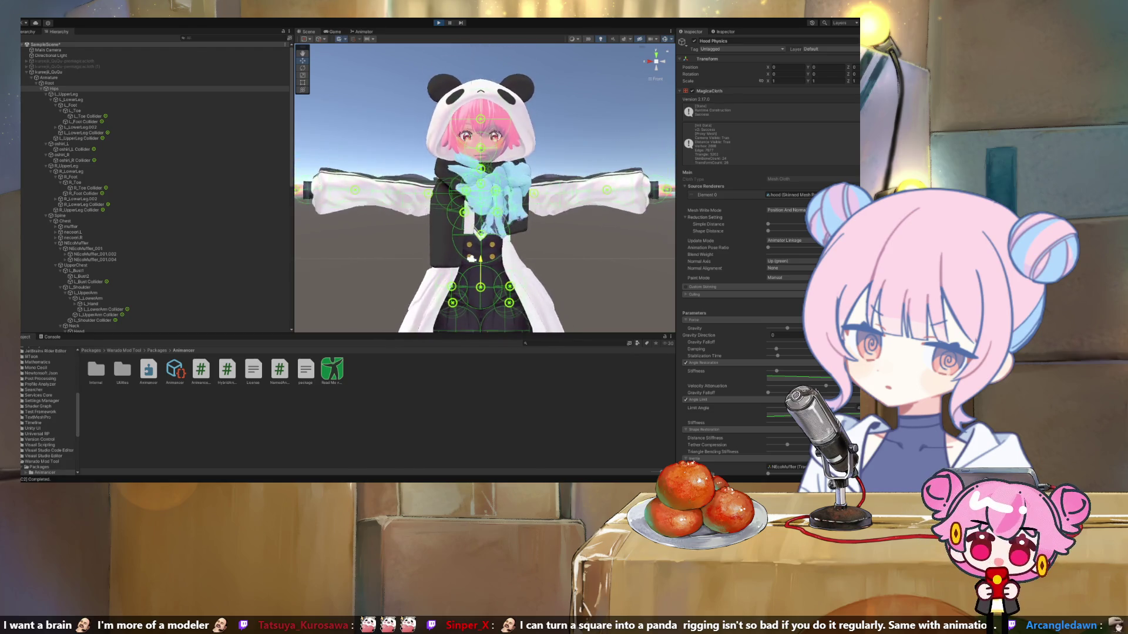
scroll(766, 252, down, 1)
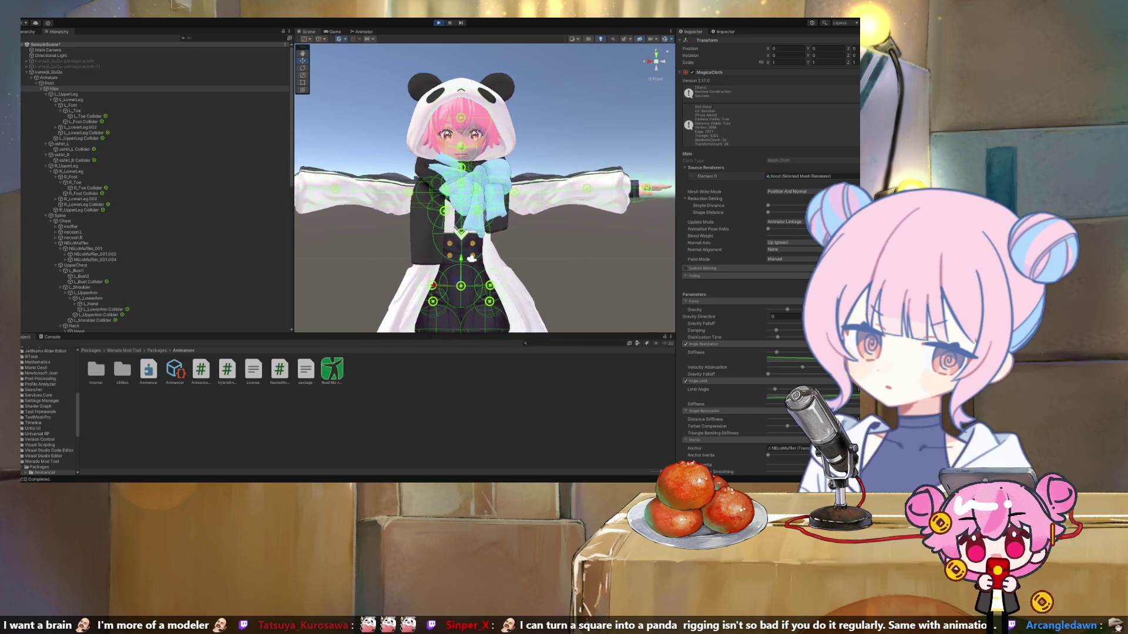
Orbit the Scene view to see the avatar's side.
drag(472, 259, 496, 281)
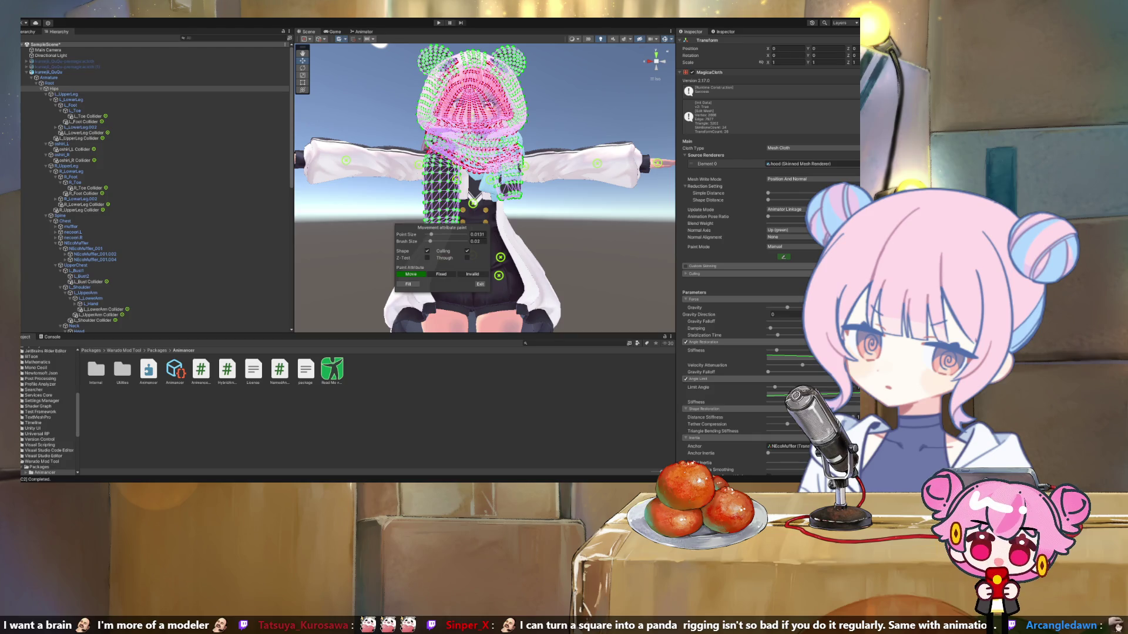
Close the attribute painter and run Play mode, watching the avatar in the Scene view.
click(480, 285)
key(ctrl+p)
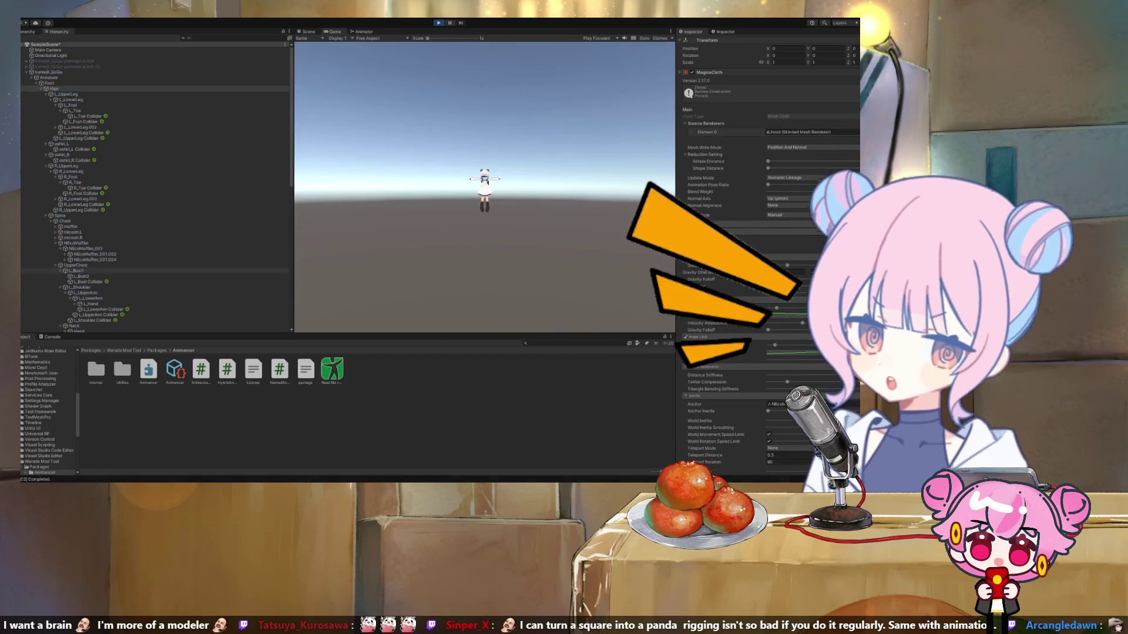
key(ctrl+1)
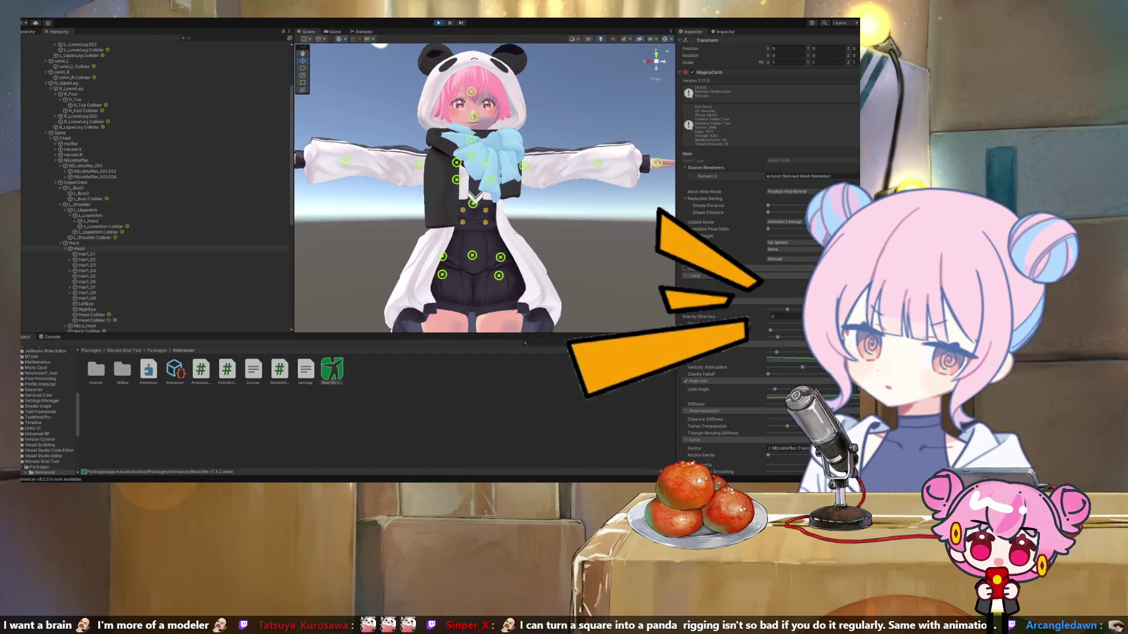
scroll(155, 182, up, 10)
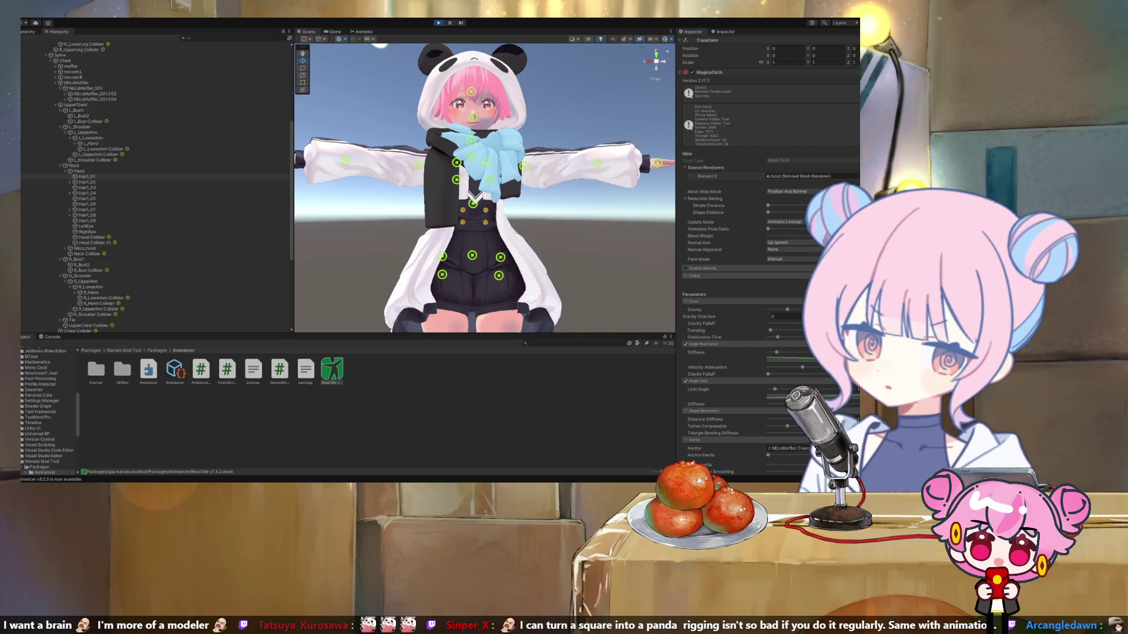
Select the avatar and check the hood cloth from the Back and Right views.
click(94, 351)
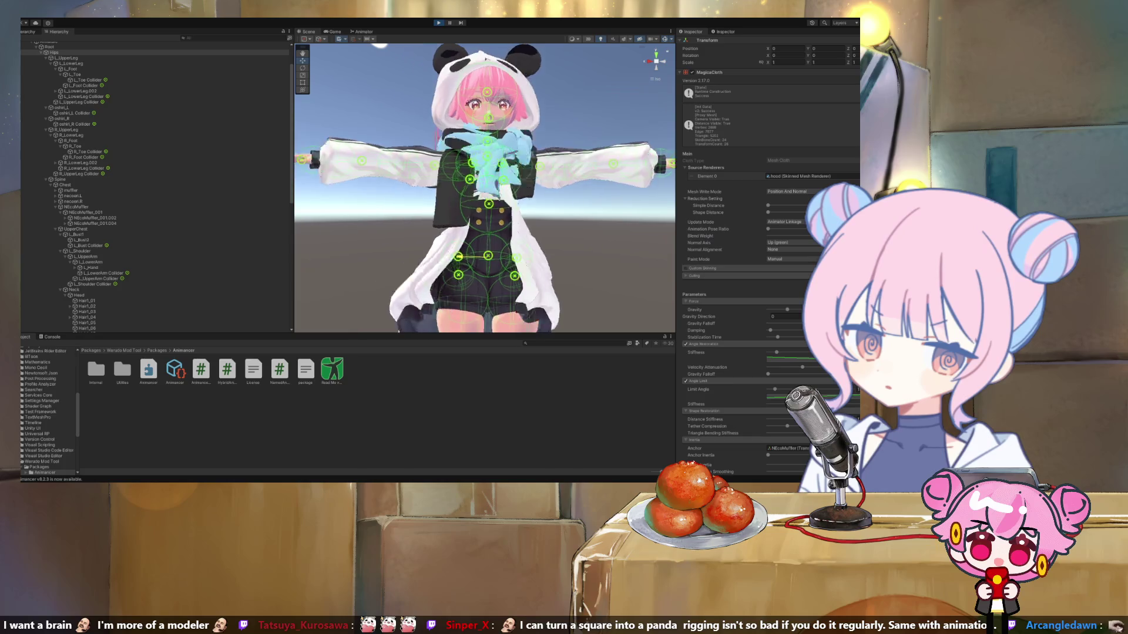
scroll(485, 188, down, 3)
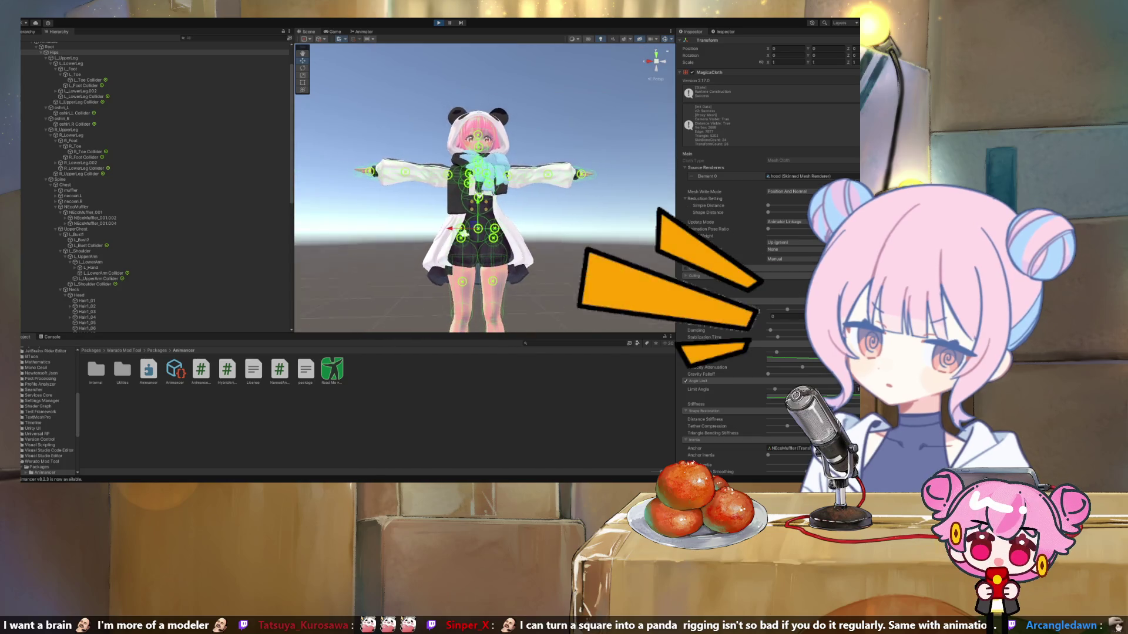
click(656, 61)
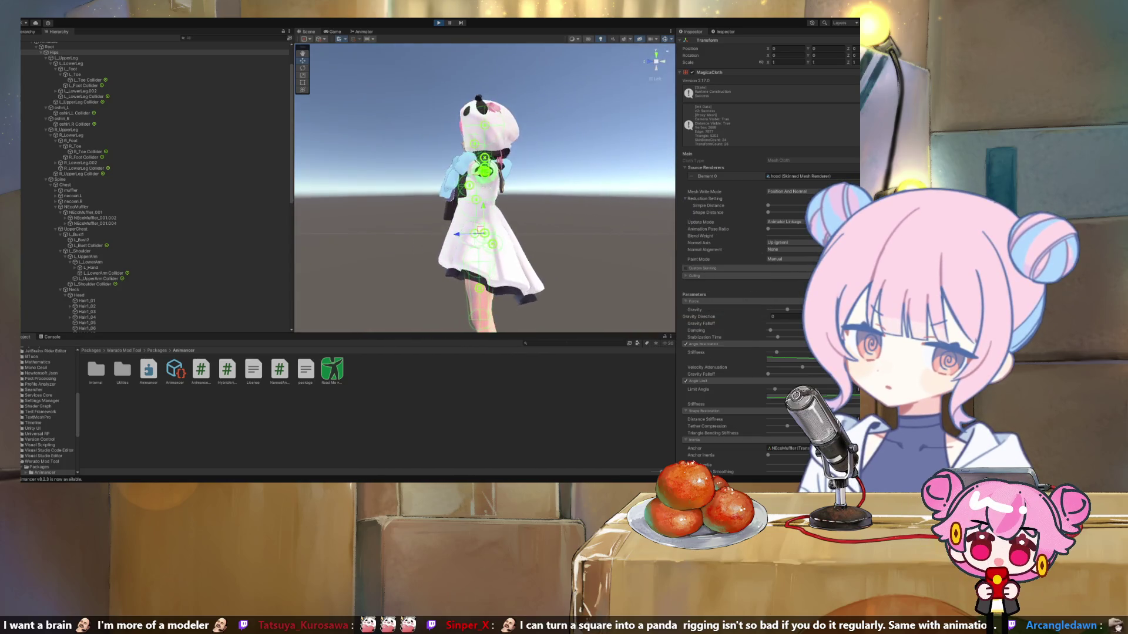
click(649, 61)
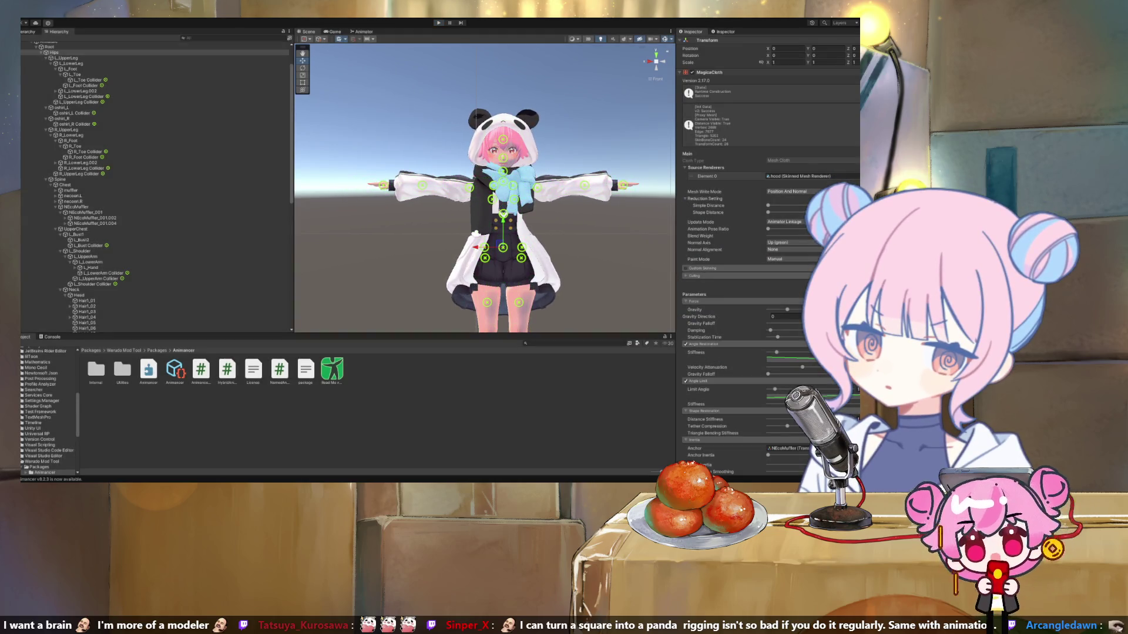
scroll(485, 188, up, 3)
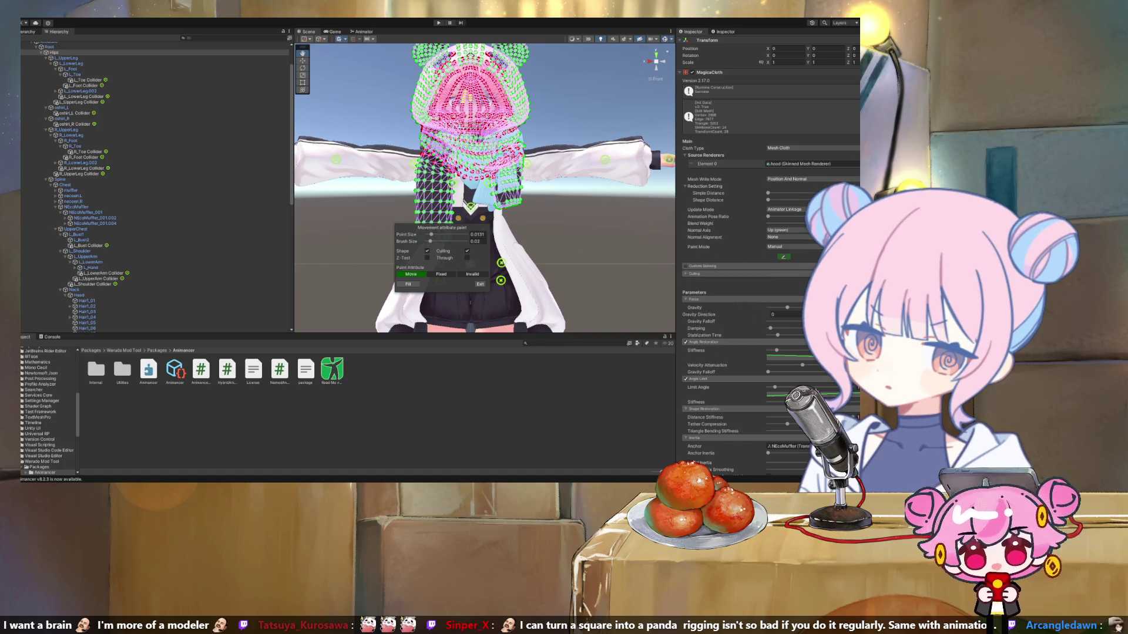
Repaint Fixed and Move points on the sides and back of the hood.
scroll(485, 188, down, 2)
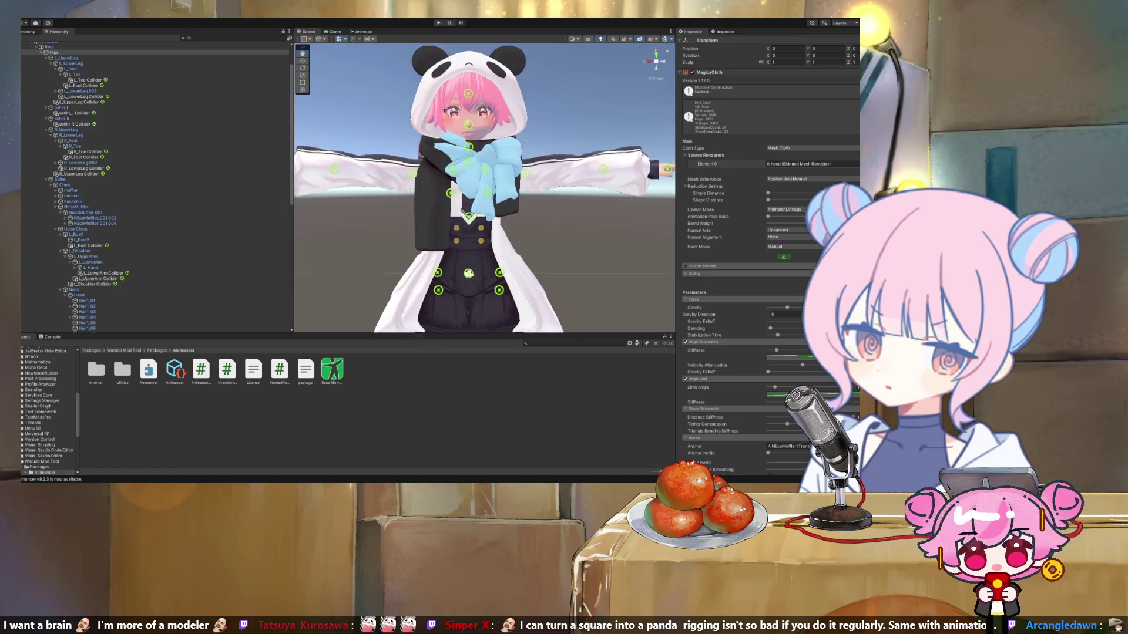
scroll(484, 188, up, 2)
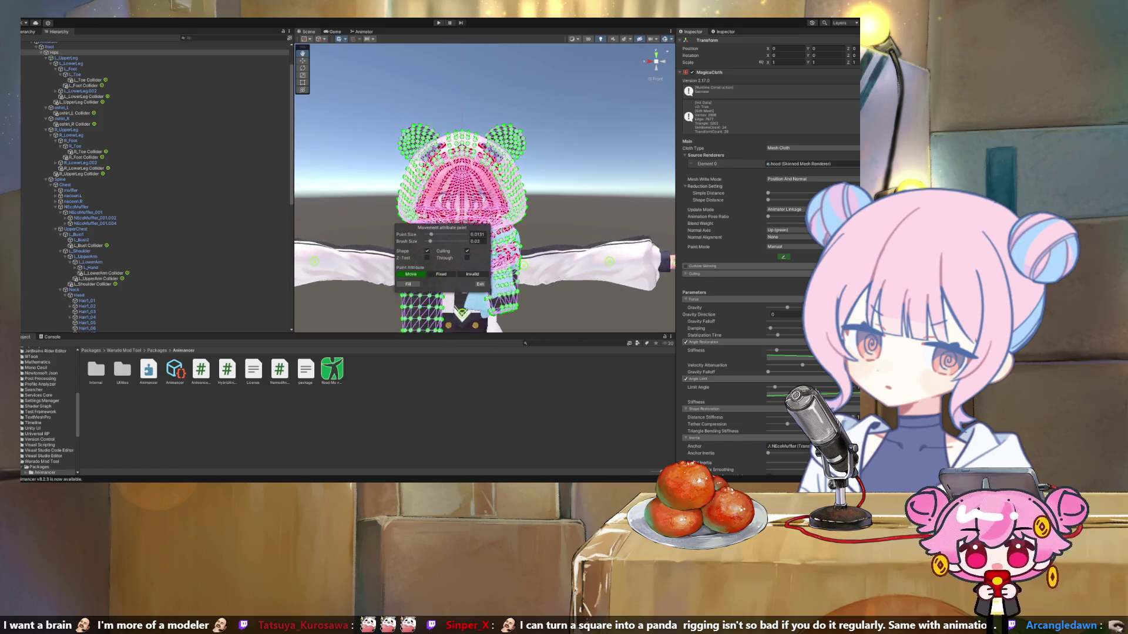
drag(485, 188, 506, 179)
mouse_move(536, 308)
mouse_down()
mouse_move(364, 272)
mouse_move(282, 218)
mouse_up()
drag(481, 235, 411, 235)
mouse_move(366, 303)
mouse_down()
mouse_move(431, 304)
mouse_move(464, 324)
mouse_move(458, 312)
mouse_move(423, 326)
mouse_move(480, 315)
mouse_move(360, 228)
mouse_up()
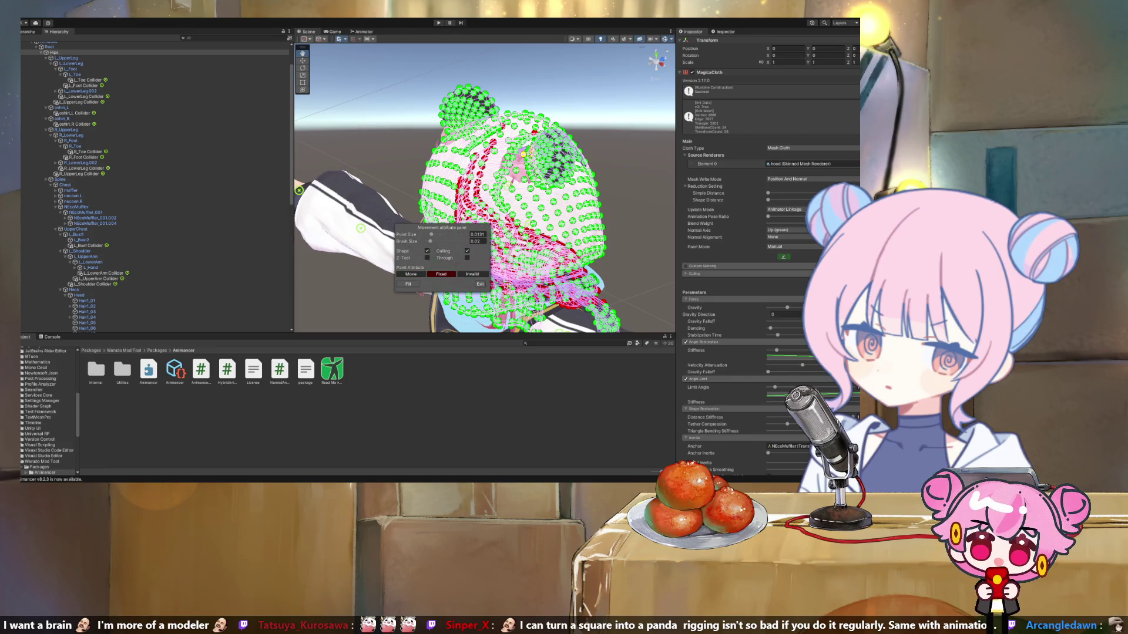
Paint the hood's front, rear and top points, then close the painter and enter Play mode.
drag(361, 228, 315, 275)
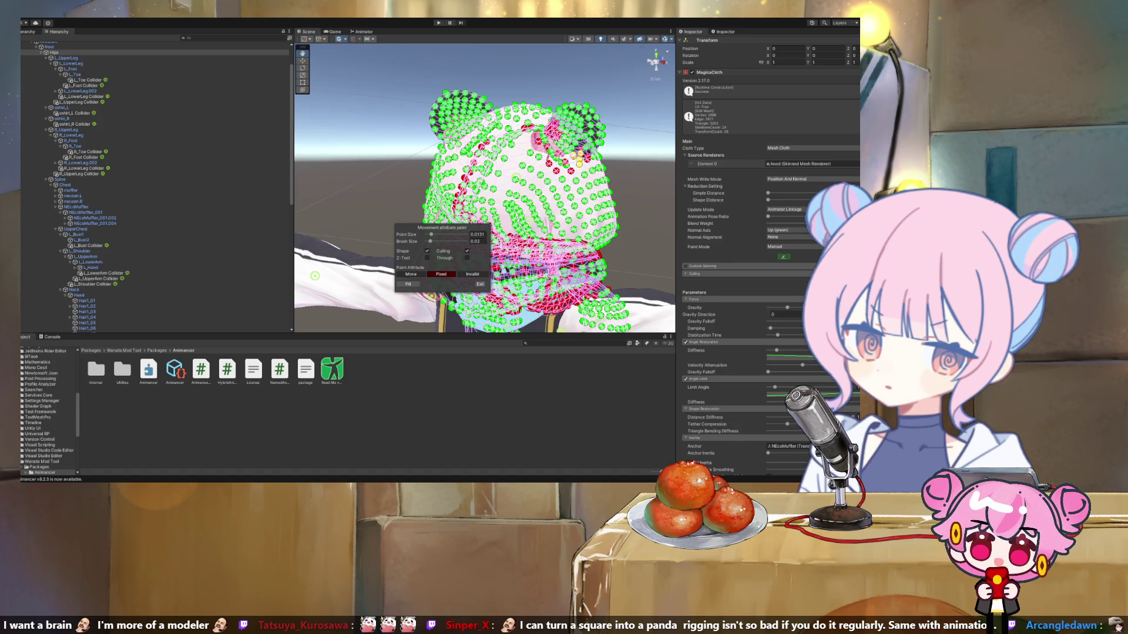
mouse_move(314, 275)
mouse_down()
mouse_move(568, 236)
mouse_move(672, 292)
mouse_move(553, 321)
mouse_move(606, 281)
mouse_move(552, 306)
mouse_move(611, 285)
mouse_move(563, 302)
mouse_move(594, 290)
mouse_move(564, 326)
mouse_move(582, 305)
mouse_up()
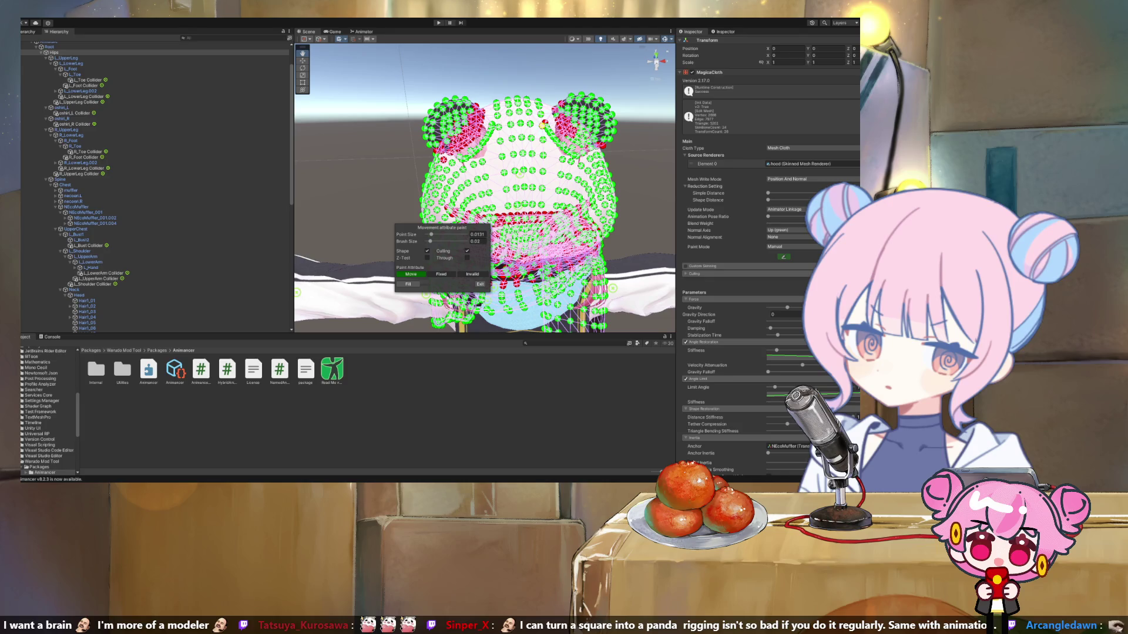
mouse_move(542, 125)
mouse_down()
mouse_move(535, 202)
mouse_move(454, 173)
mouse_up()
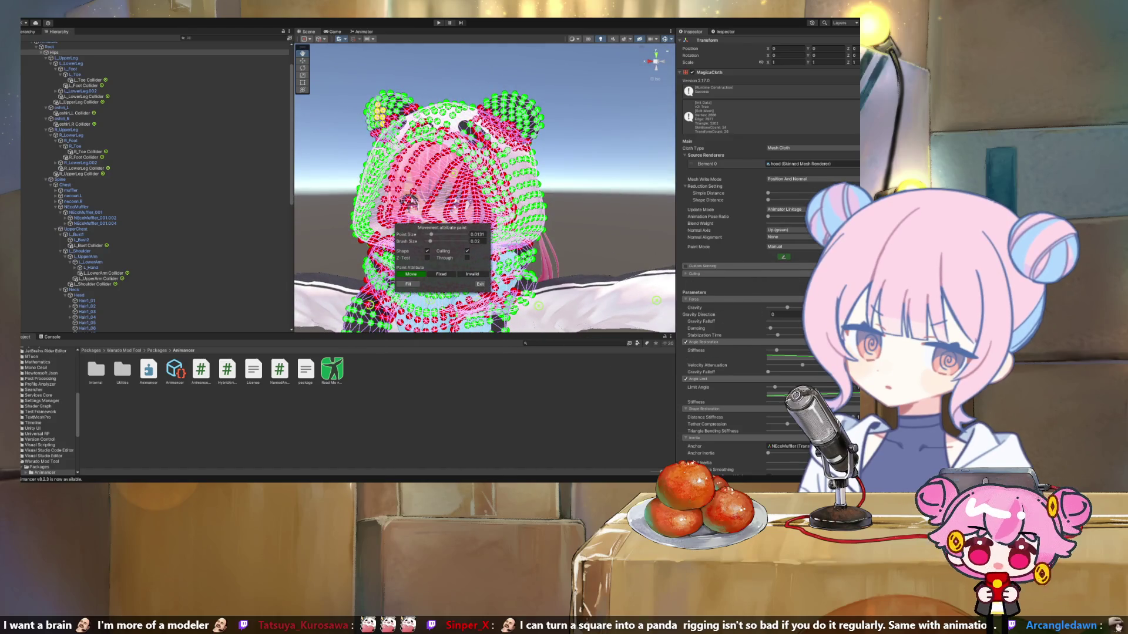
drag(656, 300, 646, 229)
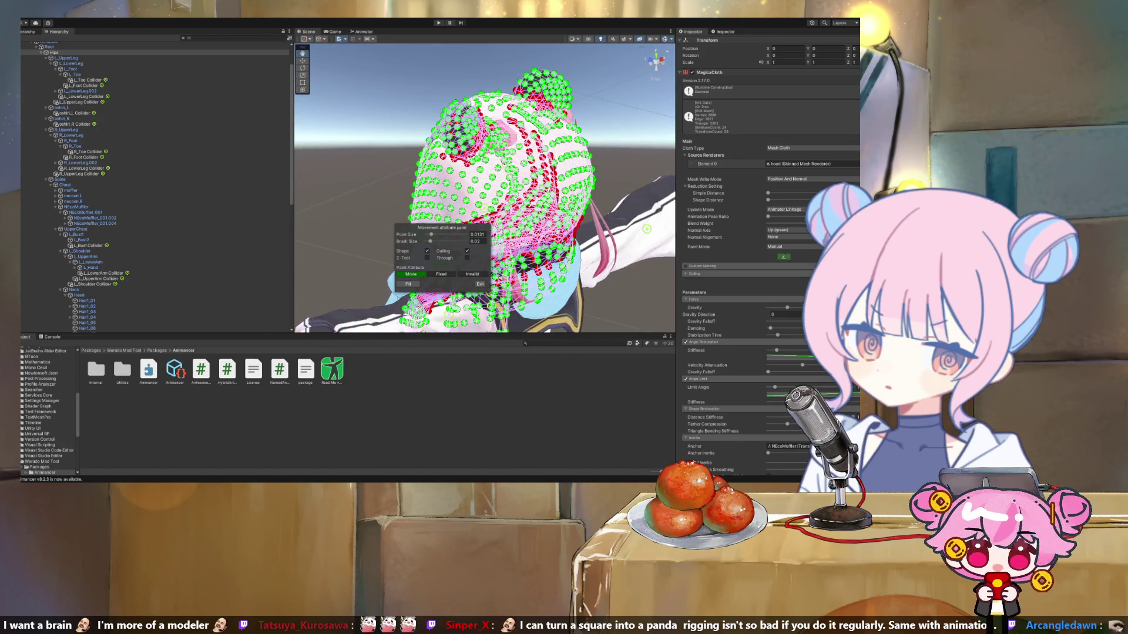
key(Escape)
key(ctrl+p)
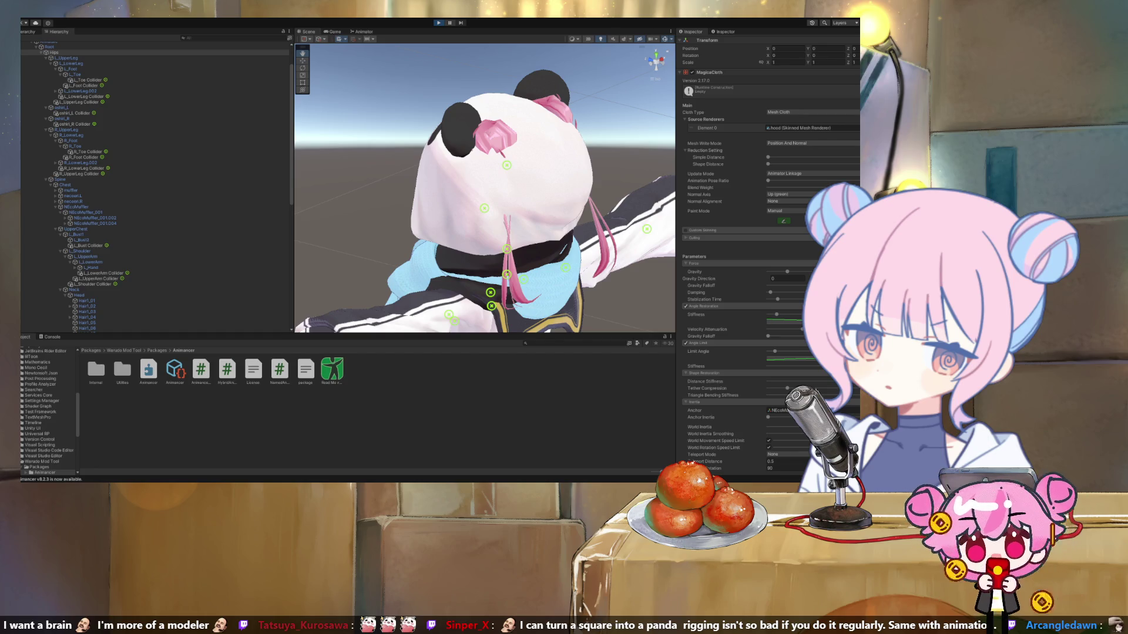
Frame the playing avatar, lower the cloth's Tether Compression, and view it from the front.
key(ctrl+1)
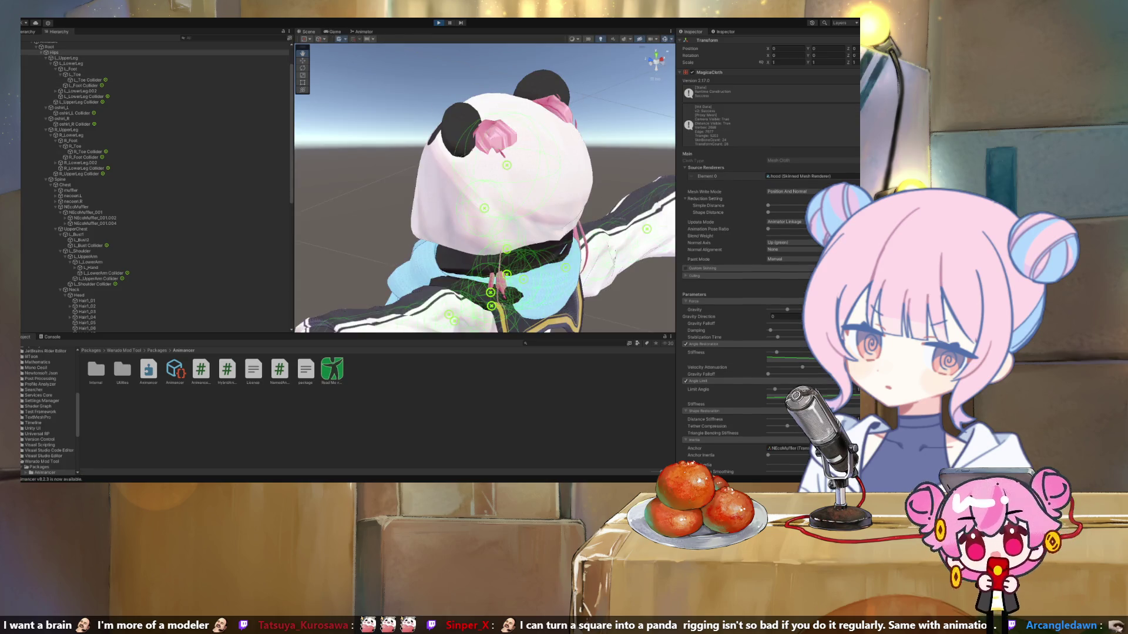
key(f)
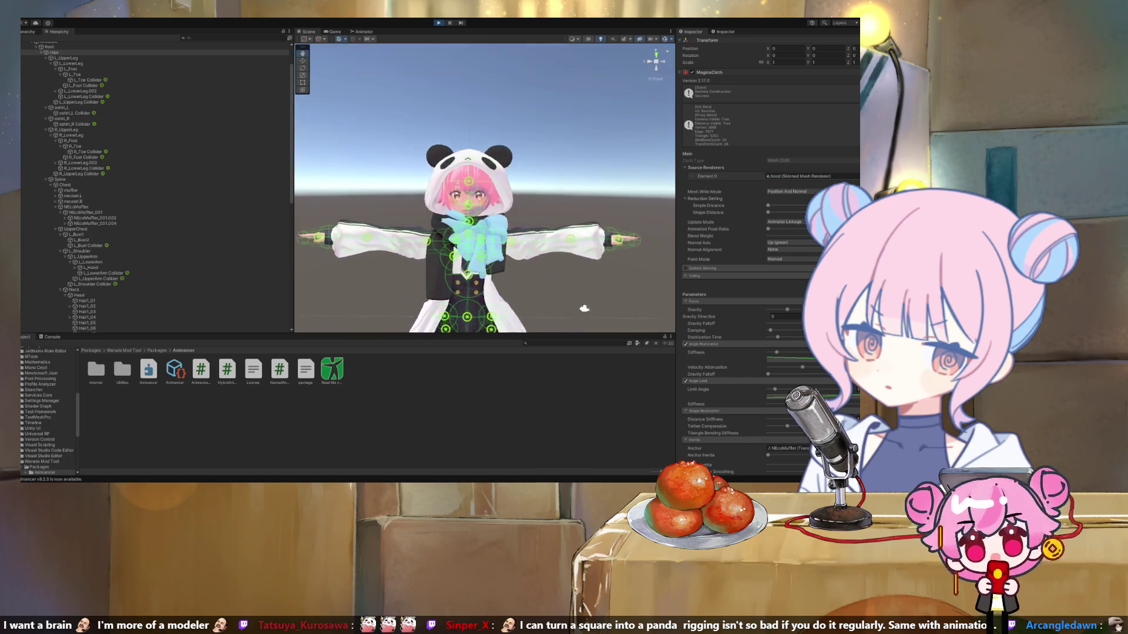
scroll(485, 188, down, 3)
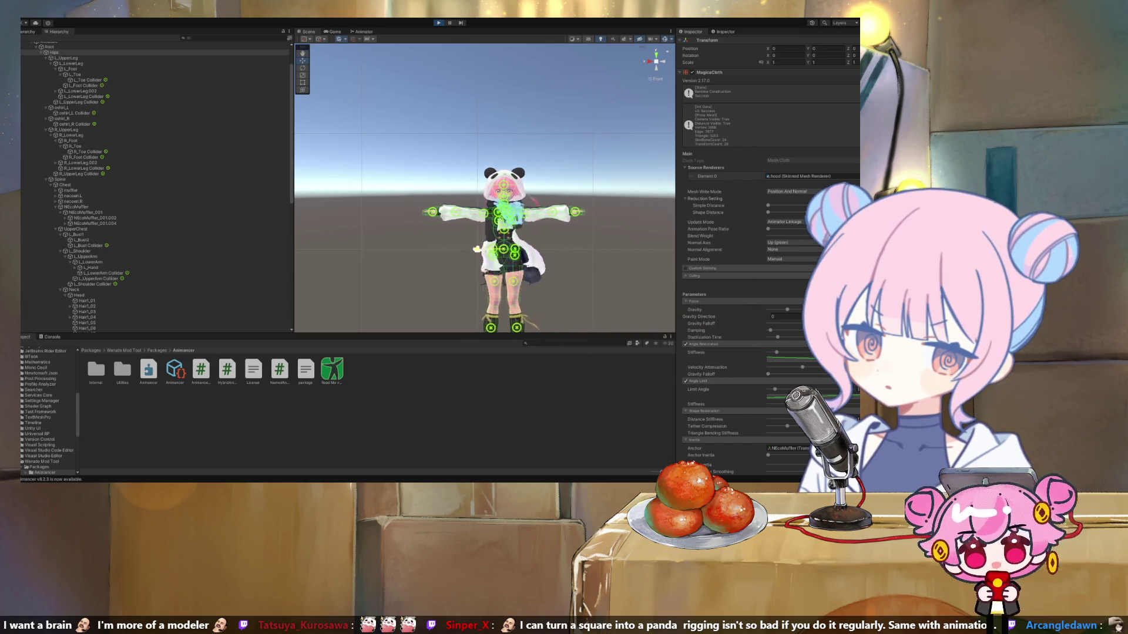
scroll(485, 188, up, 2)
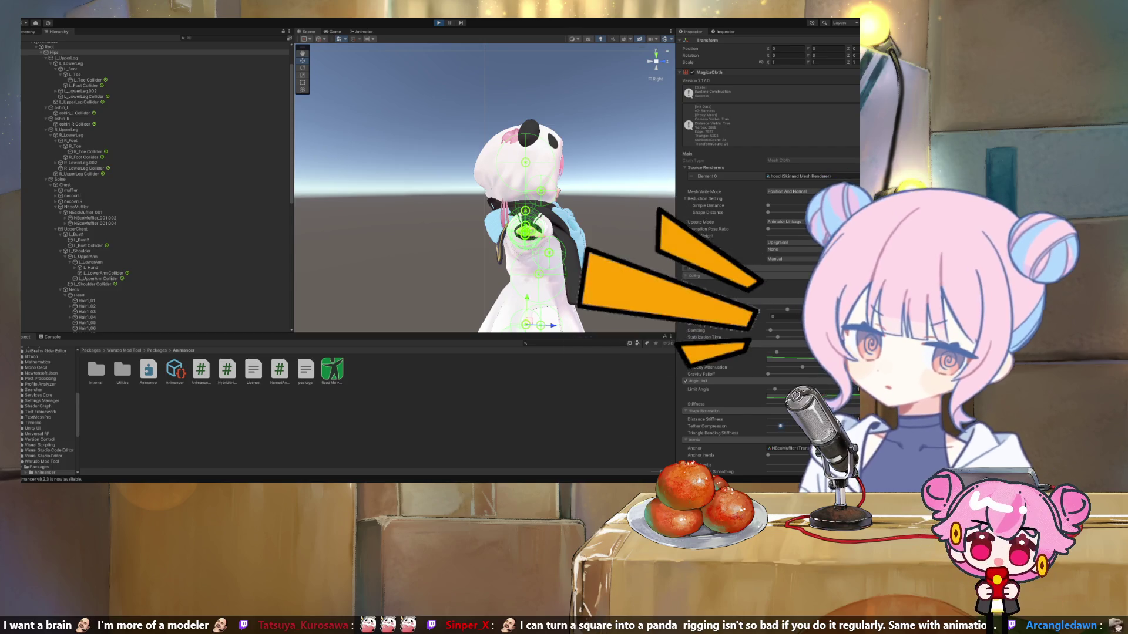
drag(787, 426, 774, 426)
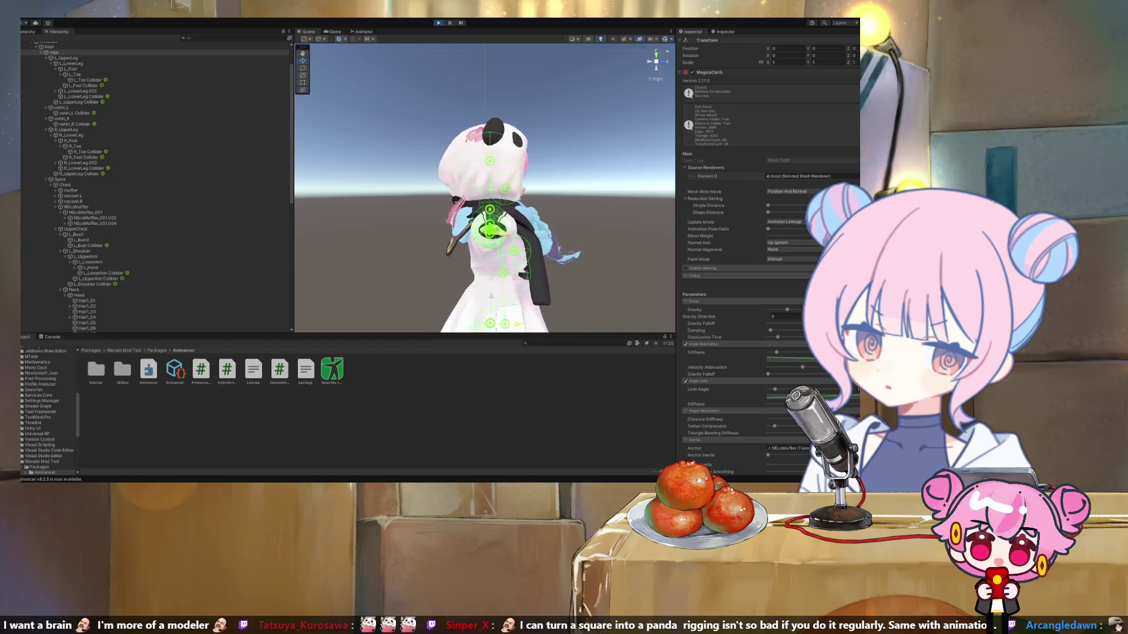
click(648, 61)
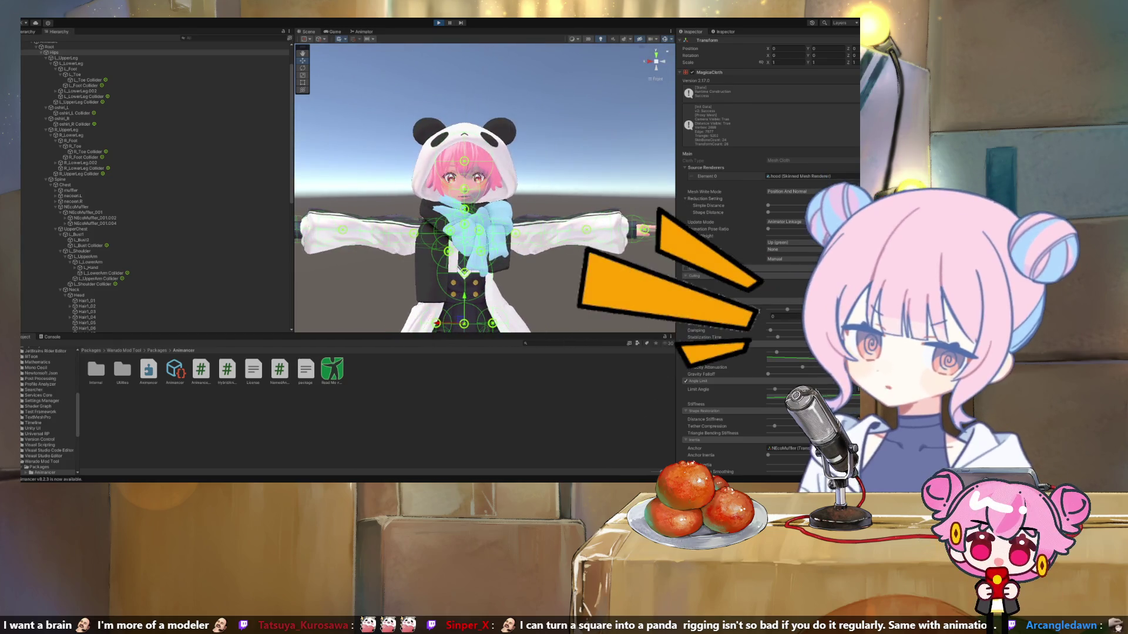
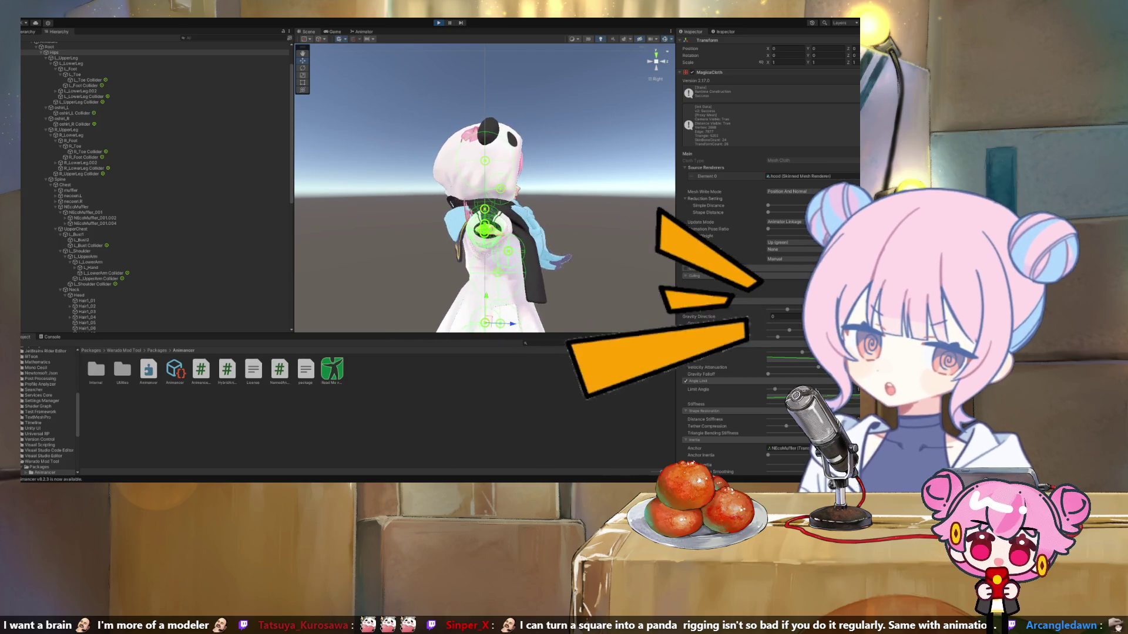
Stop the running play test and scroll through the MagicaCloth Inspector settings.
scroll(156, 185, down, 10)
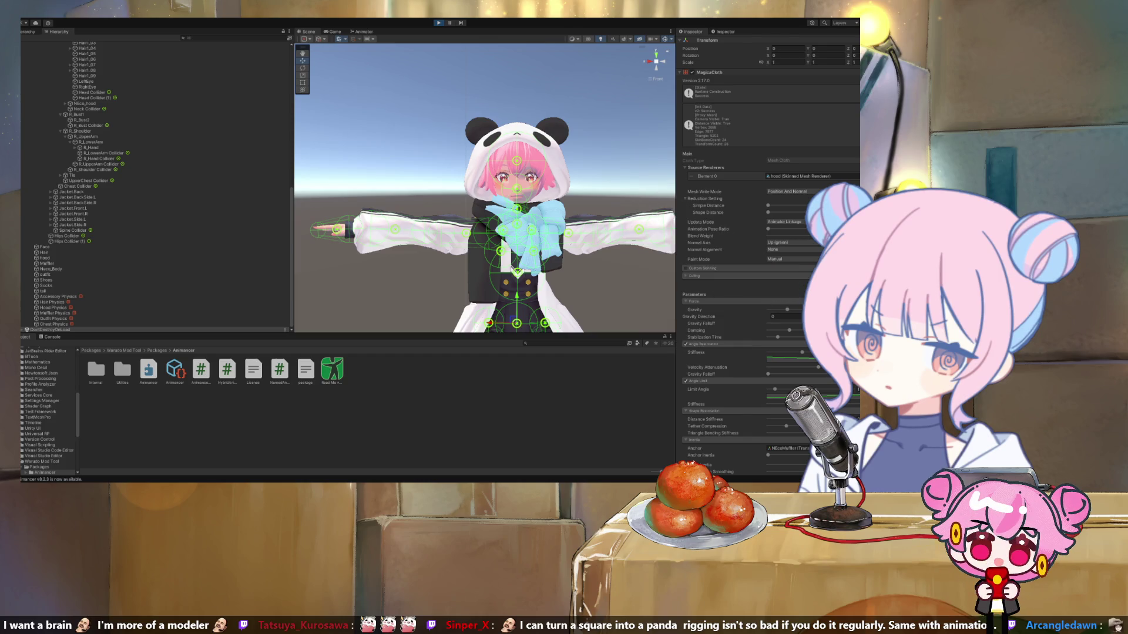
key(ctrl+p)
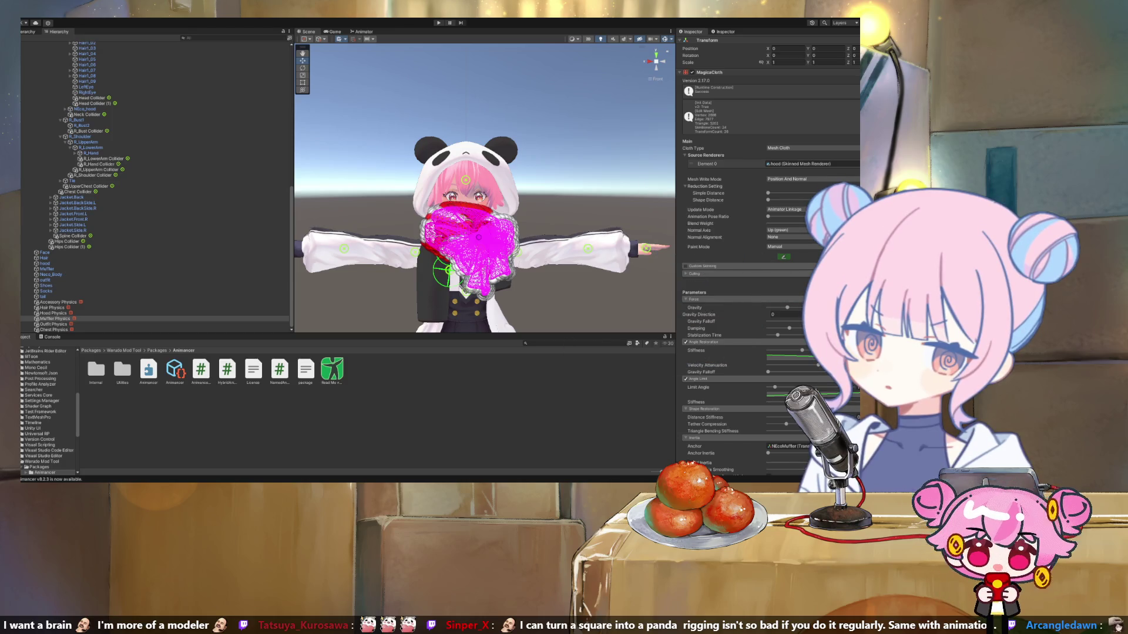
scroll(764, 235, down, 10)
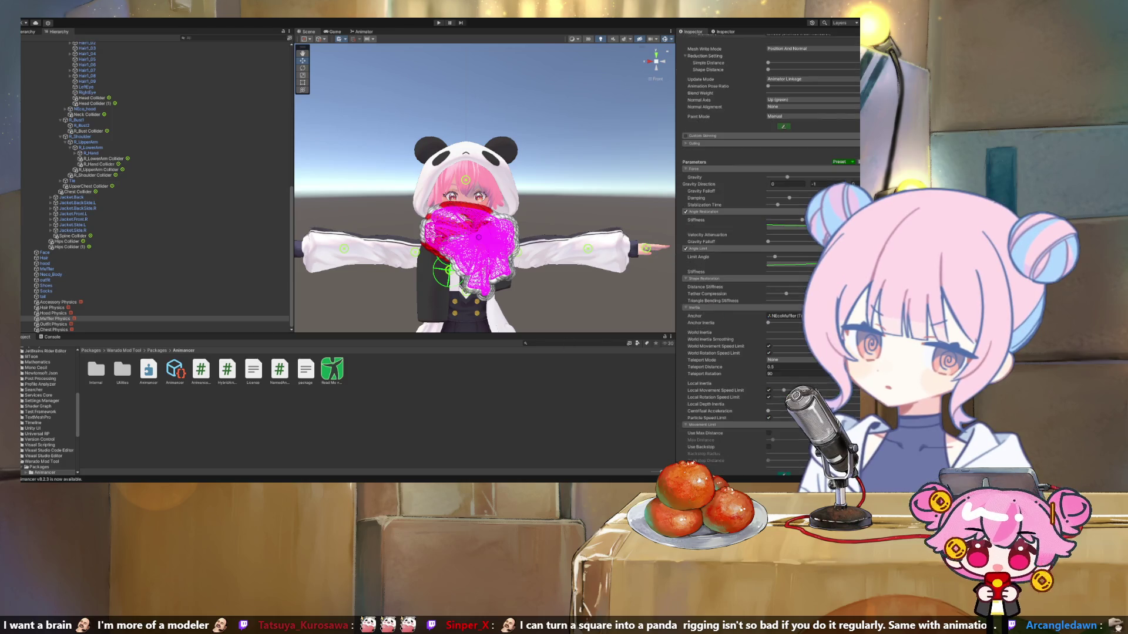
scroll(764, 235, up, 5)
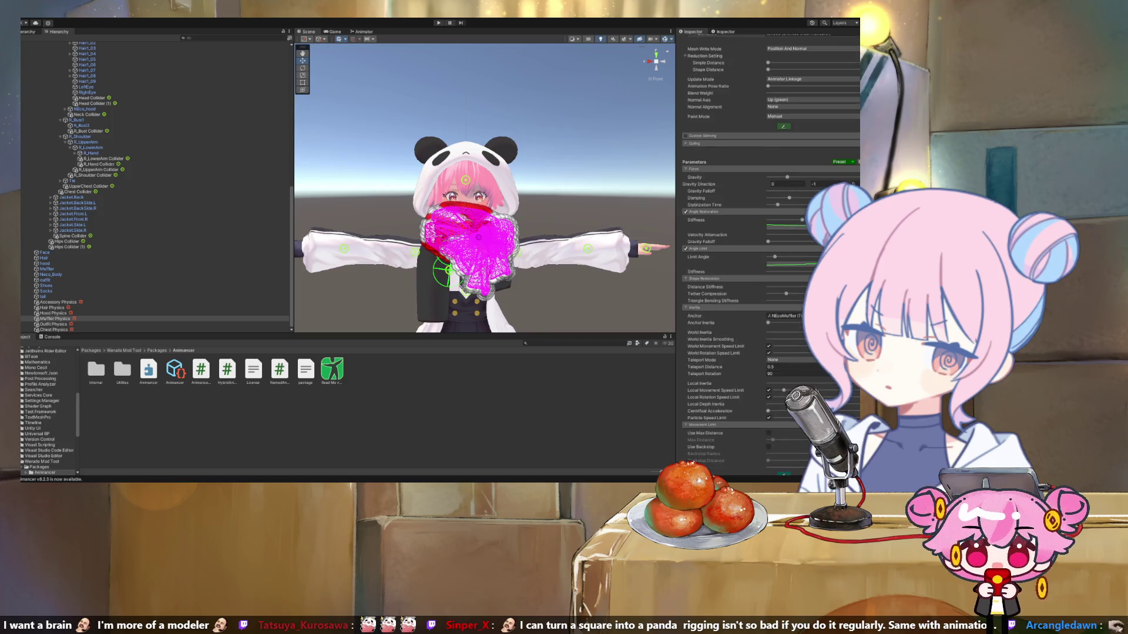
Select Muffler Physics in the Hierarchy to review its cloth settings.
scroll(764, 253, down, 5)
scroll(156, 188, up, 10)
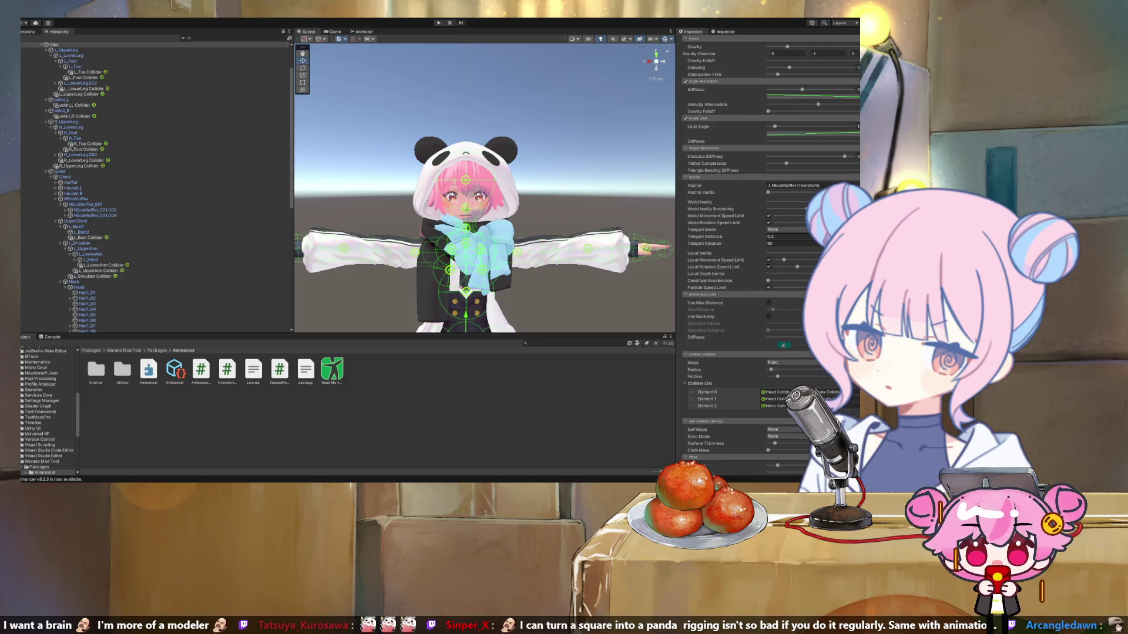
scroll(156, 188, down, 10)
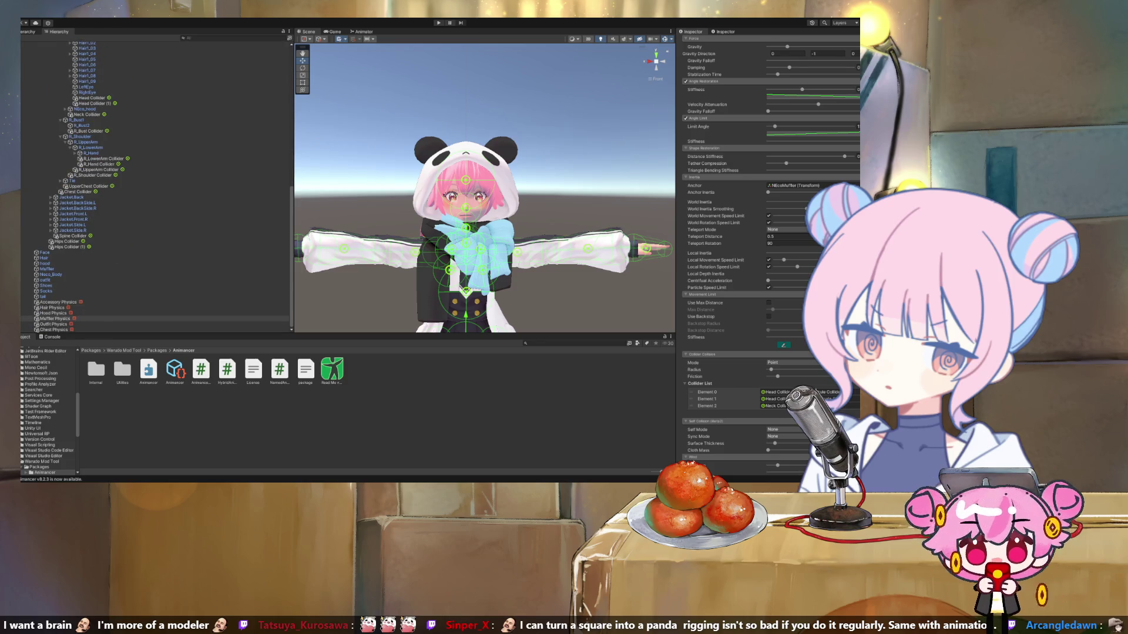
click(54, 318)
scroll(763, 252, up, 10)
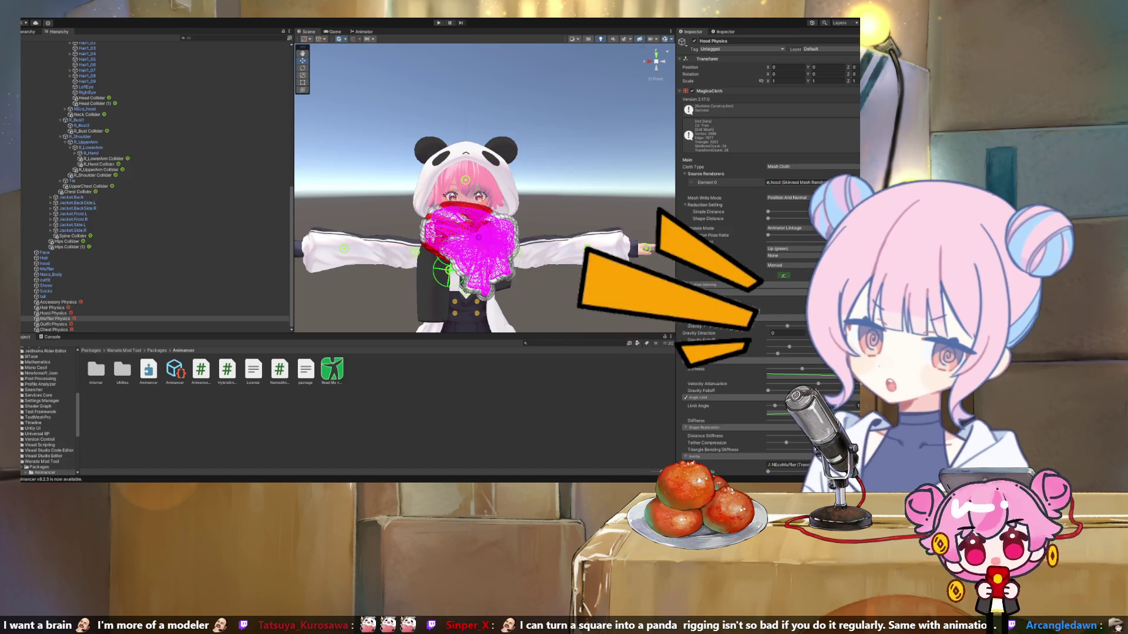
Select Hood Physics after the muffler bone branch and enter Play mode to simulate the hood.
click(470, 247)
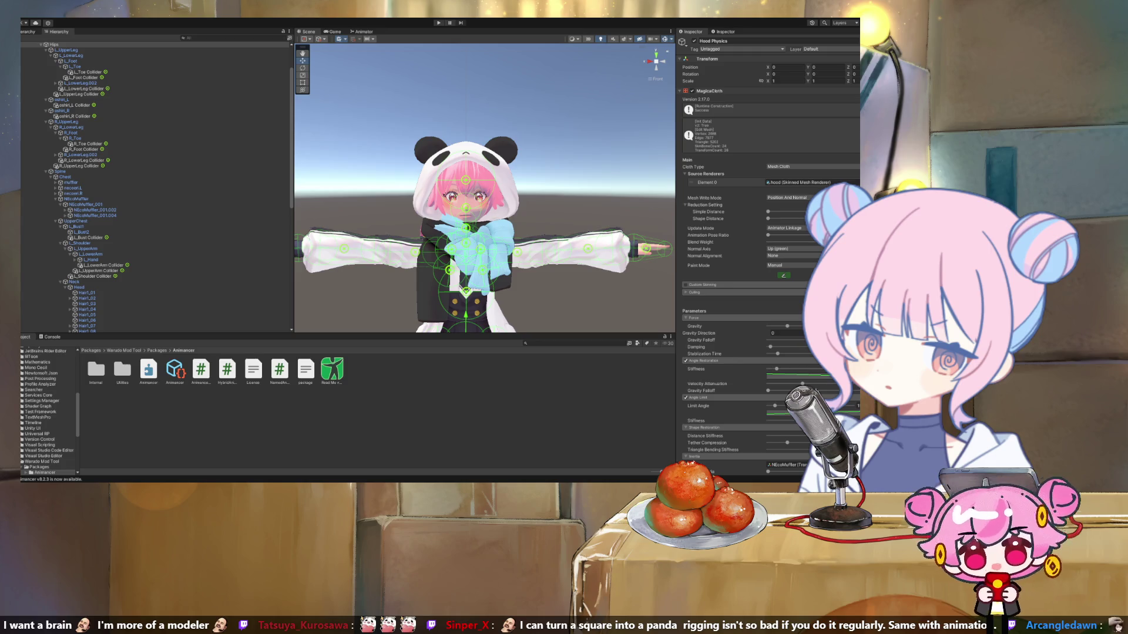
scroll(153, 188, down, 10)
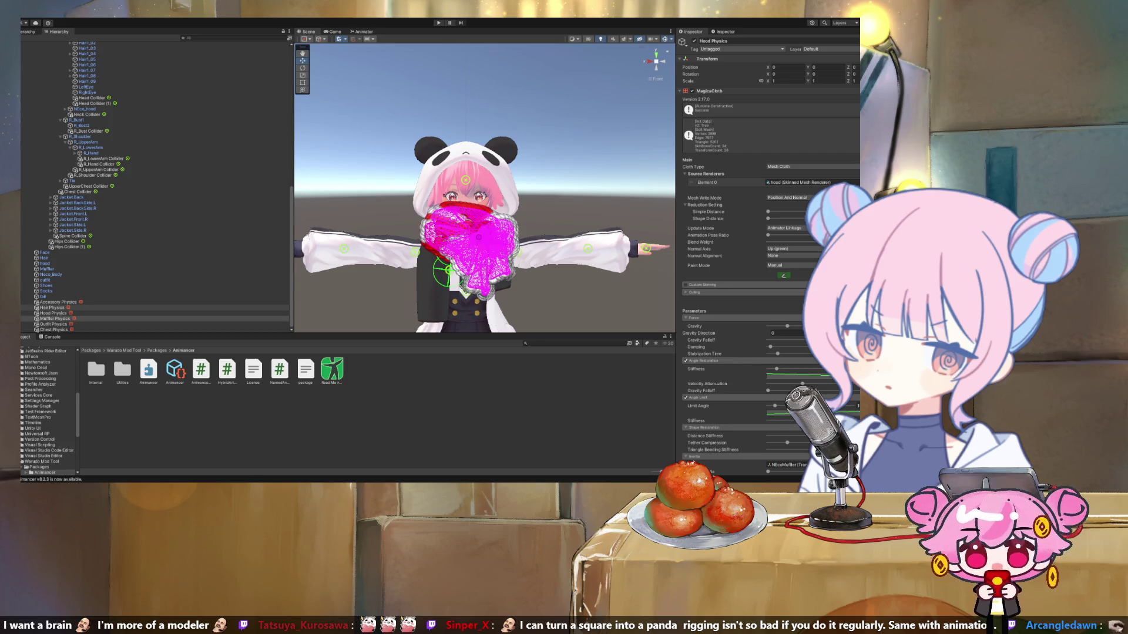
click(53, 313)
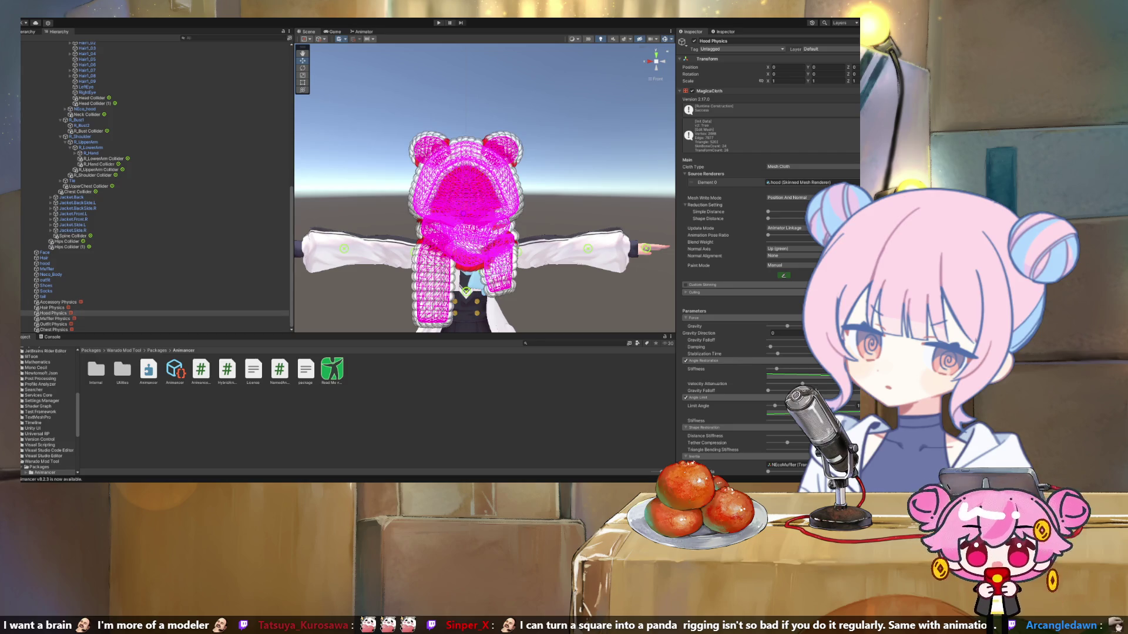
key(ctrl+p)
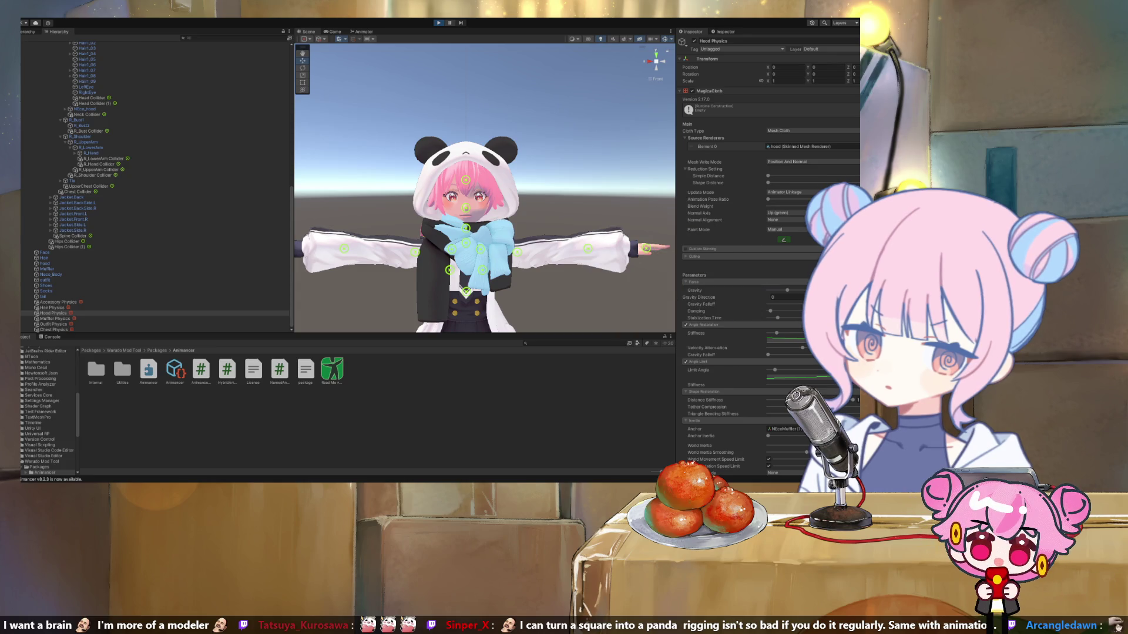
Show the Animancer Lite ReadMe in the Inspector and return to the Scene view.
click(332, 370)
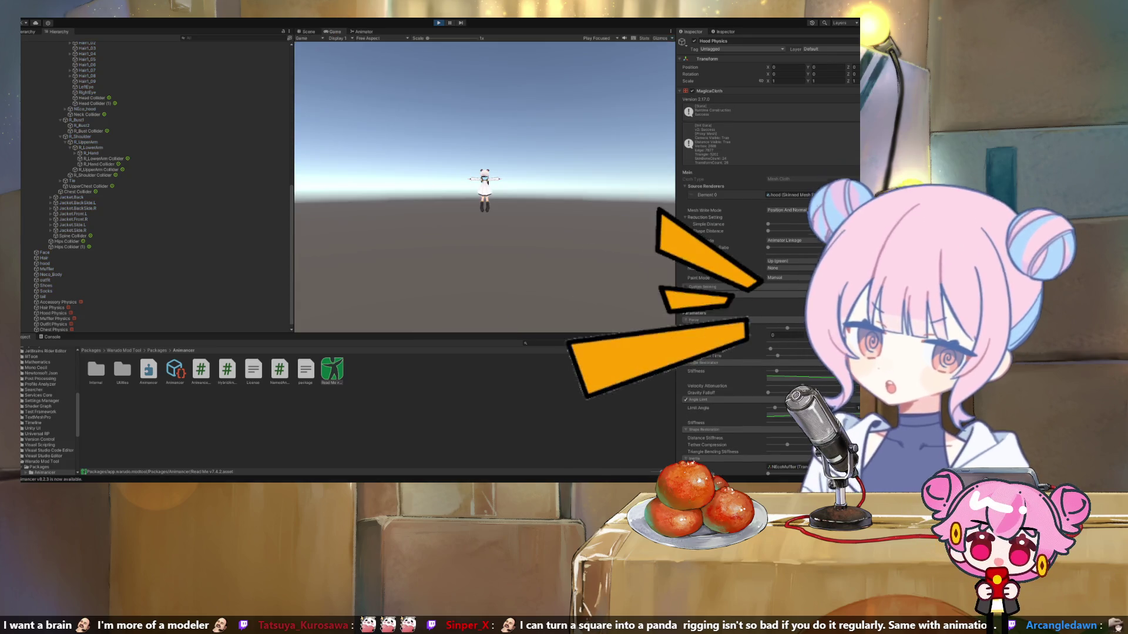
key(ctrl+1)
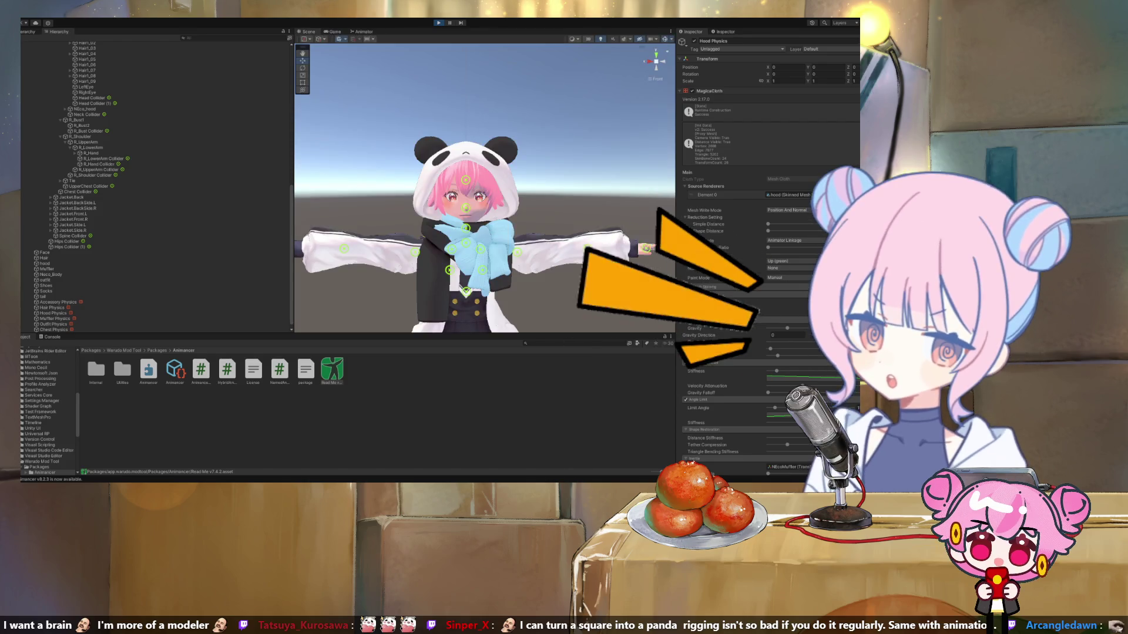
scroll(155, 185, up, 5)
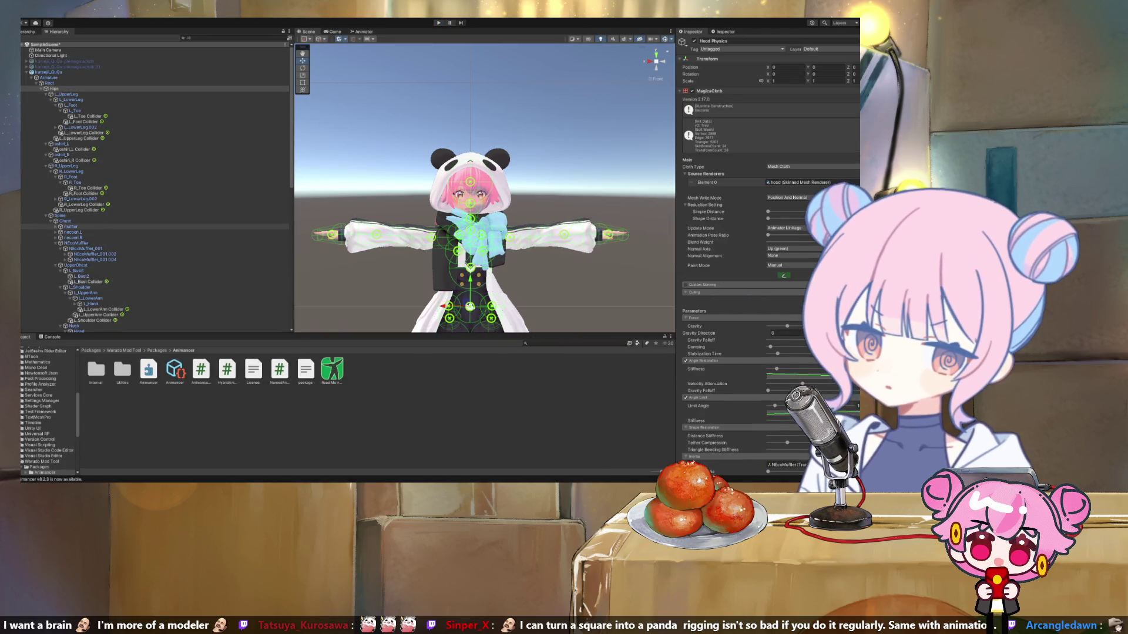
Run another short play test of the avatar, then exit Play mode.
scroll(156, 188, down, 10)
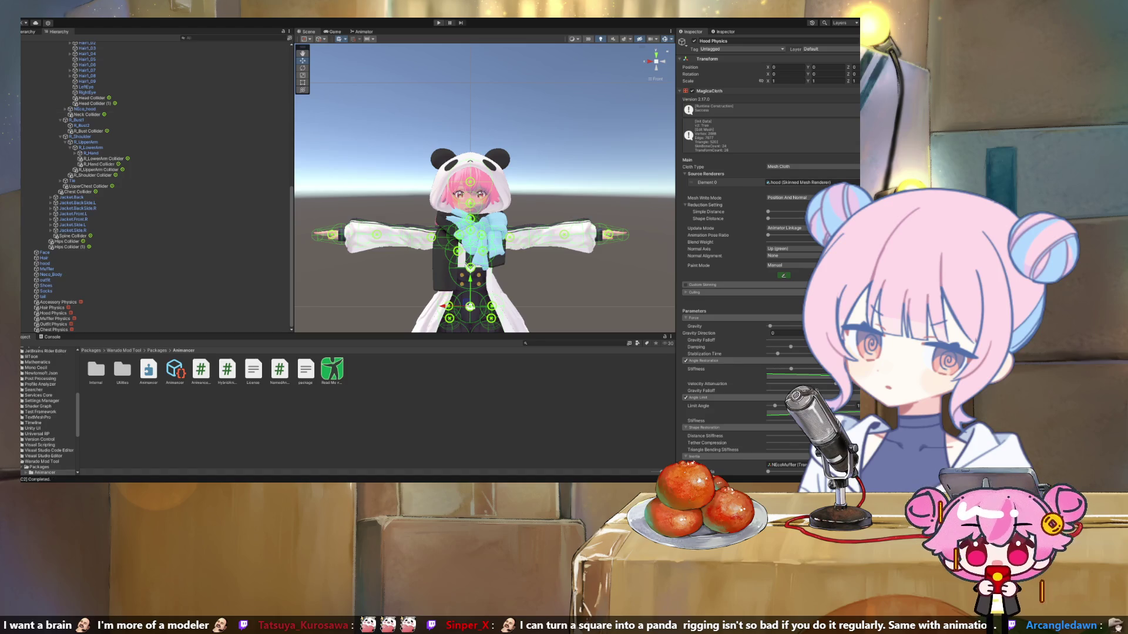
key(ctrl+p)
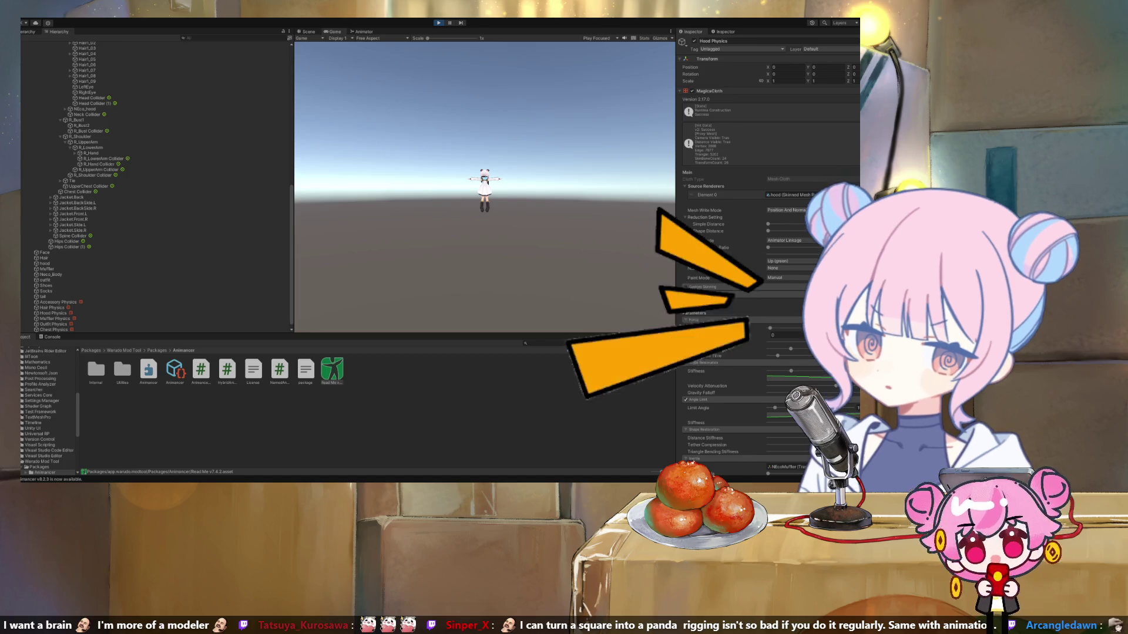
key(ctrl+p)
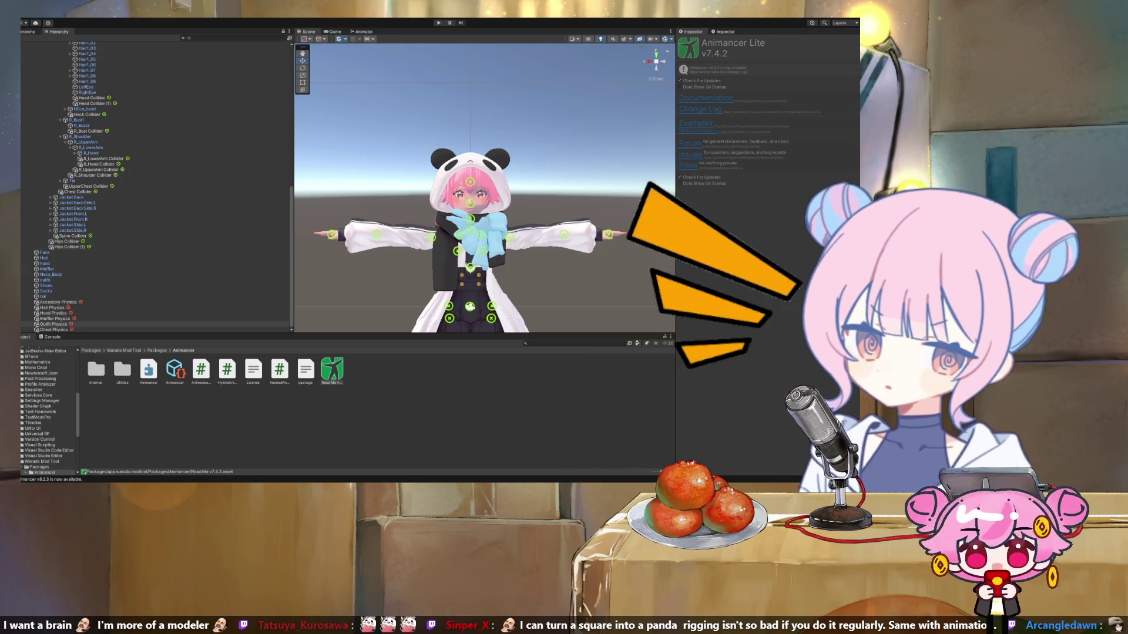
Move from Hood Physics to Muffler Physics, tick Angle Limit, and enter Play mode.
click(53, 313)
key(Down)
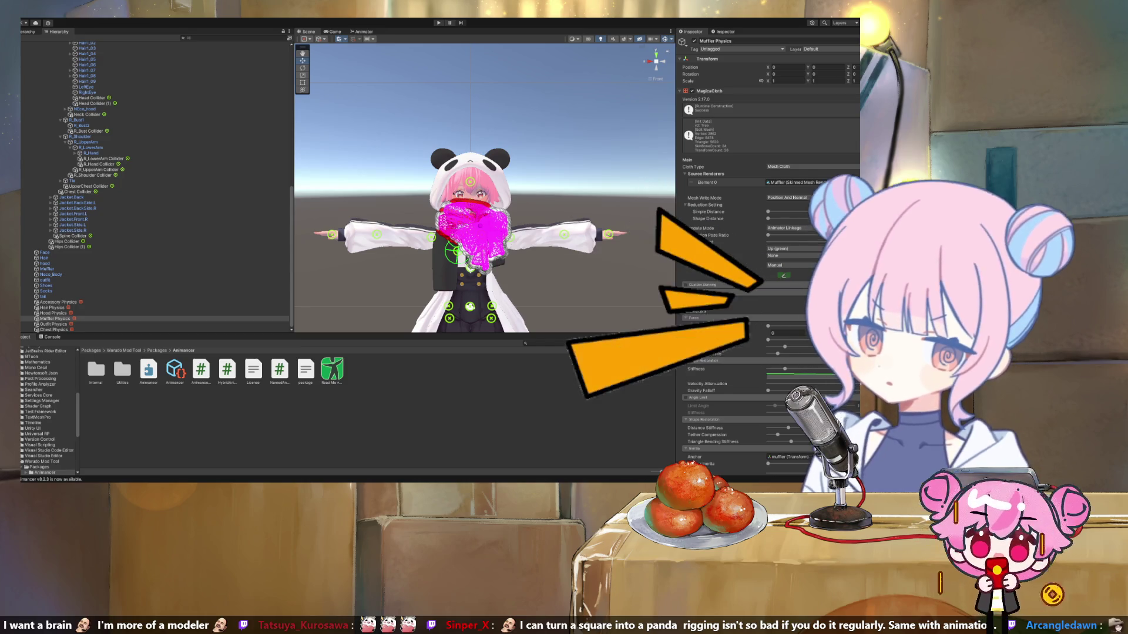
click(685, 397)
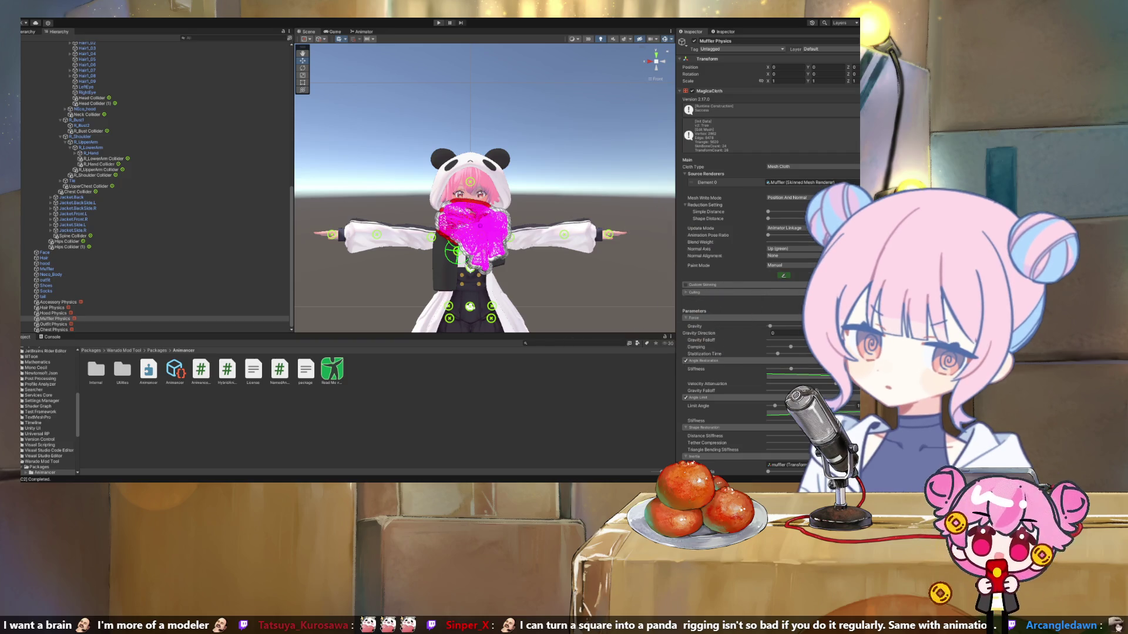
scroll(156, 187, up, 15)
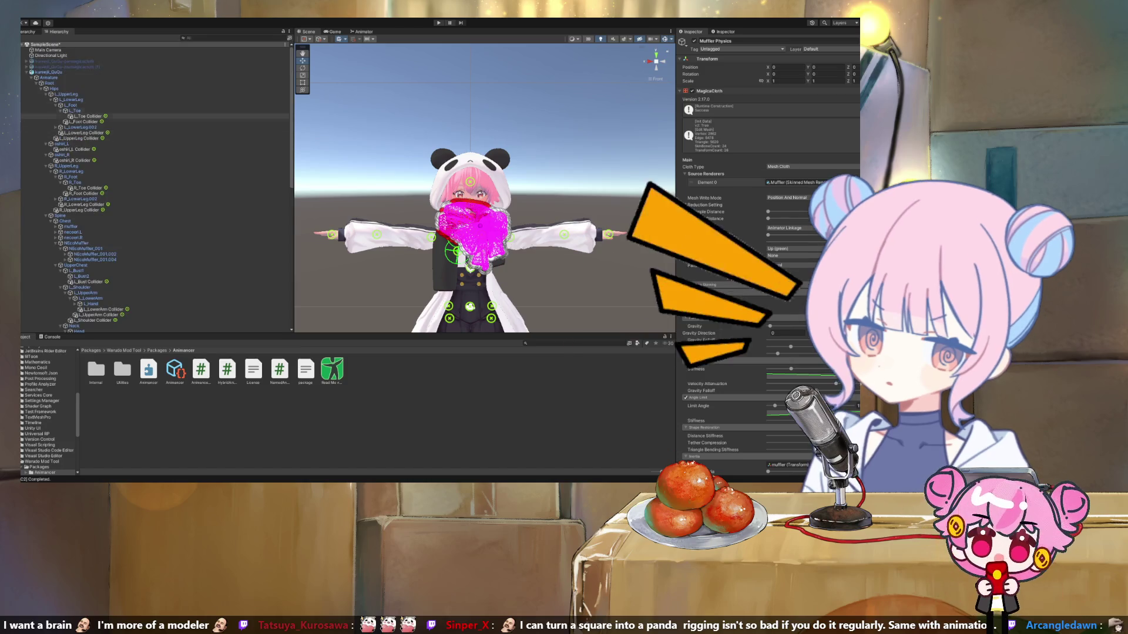
key(ctrl+p)
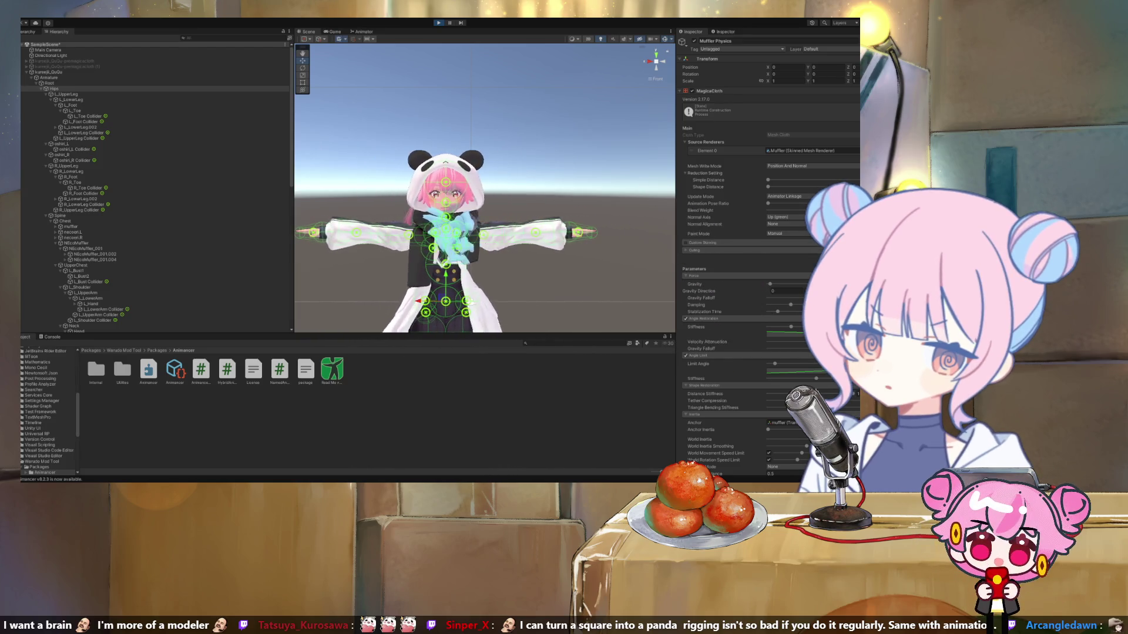
scroll(767, 235, down, 3)
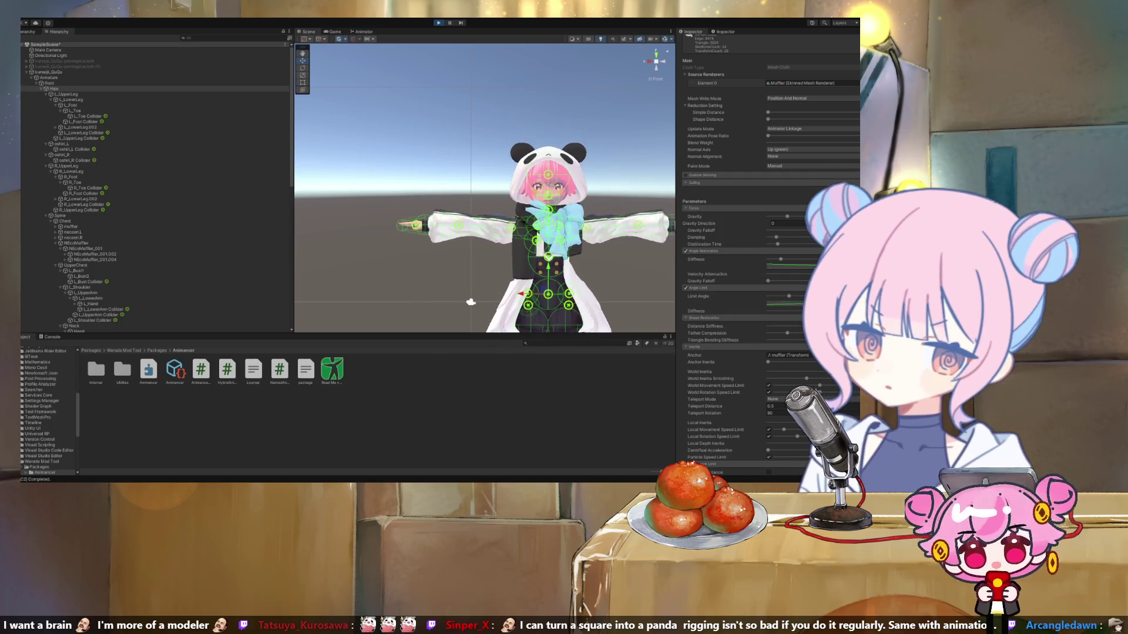
Orbit to the avatar's side, return to Front view, and nudge the muffler's Limit Angle lower.
drag(471, 302, 529, 301)
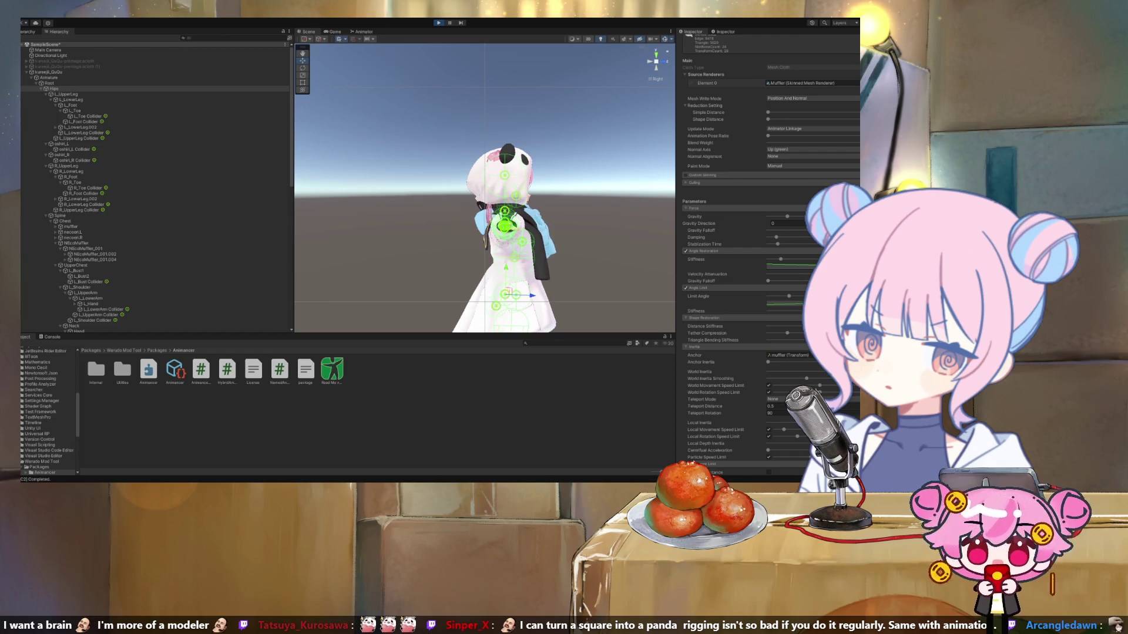
click(664, 61)
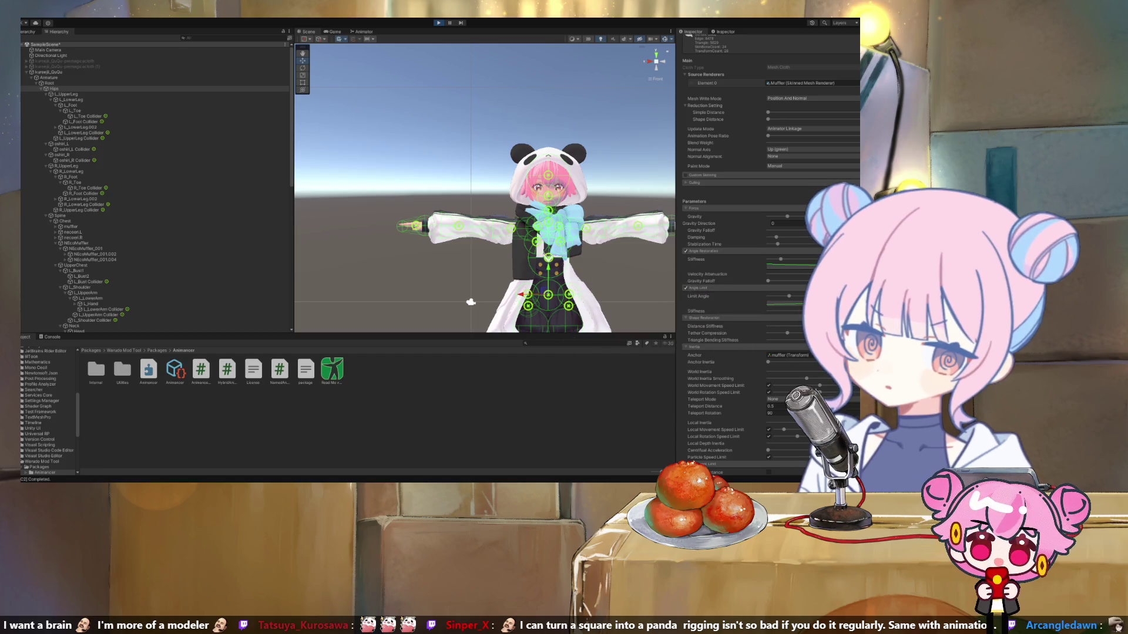
drag(788, 296, 776, 296)
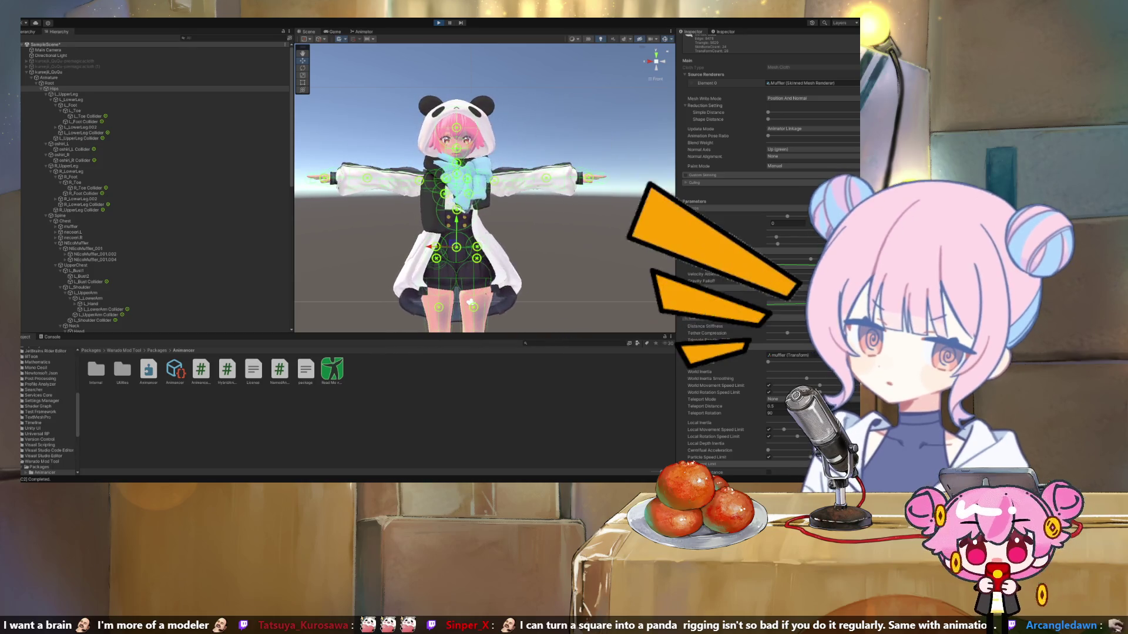
Exit Play mode and collapse the kureeji_QuQu hierarchy.
scroll(764, 247, up, 4)
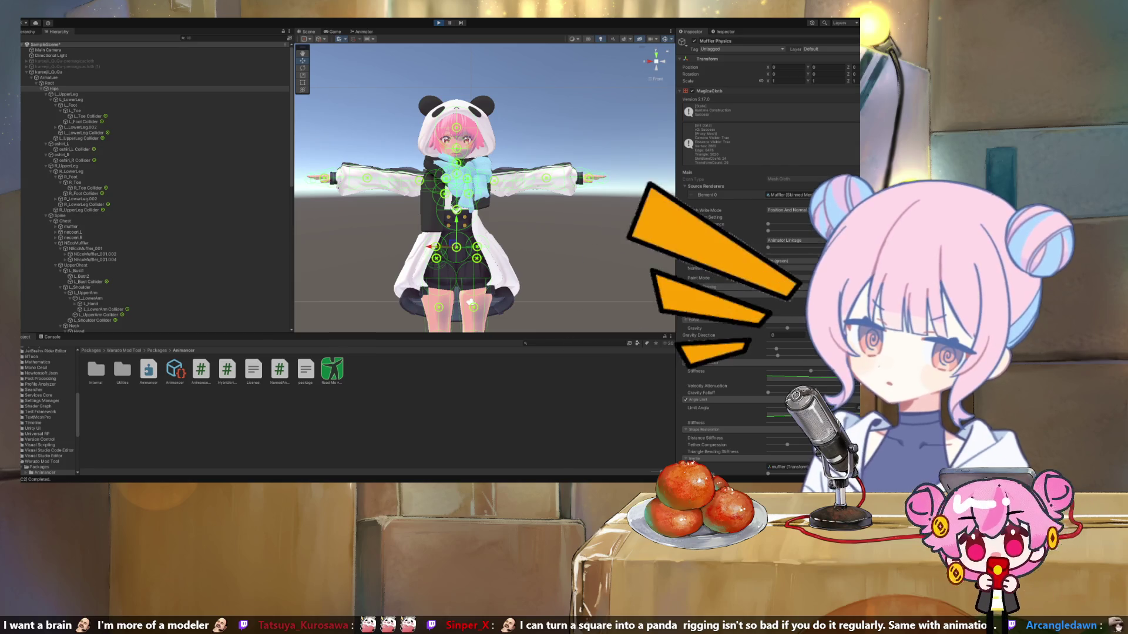
key(ctrl+p)
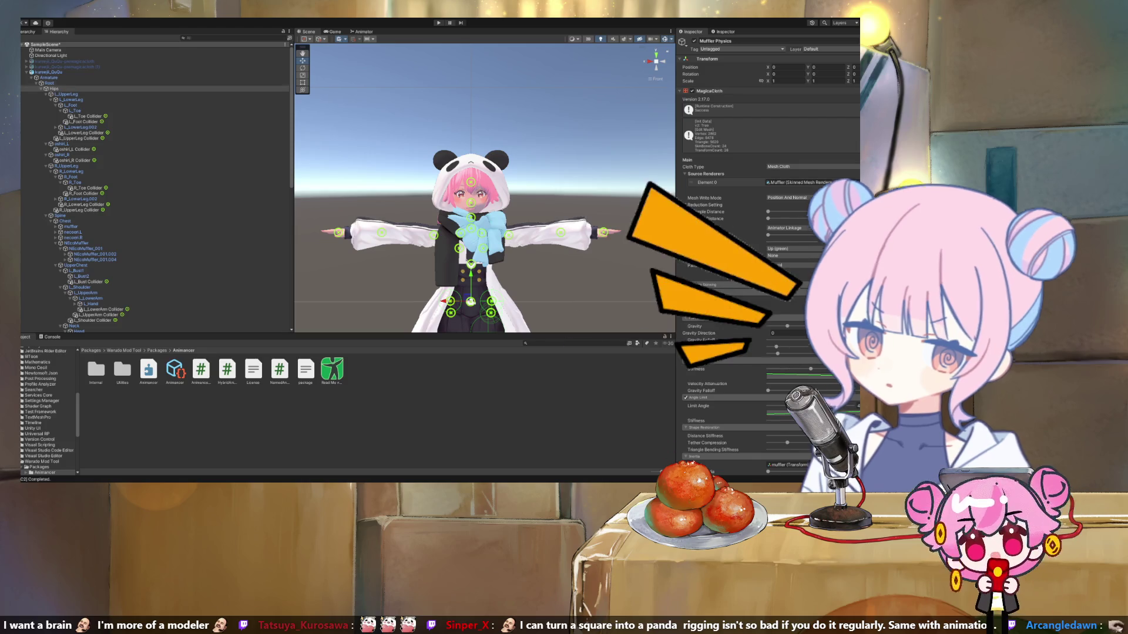
click(26, 71)
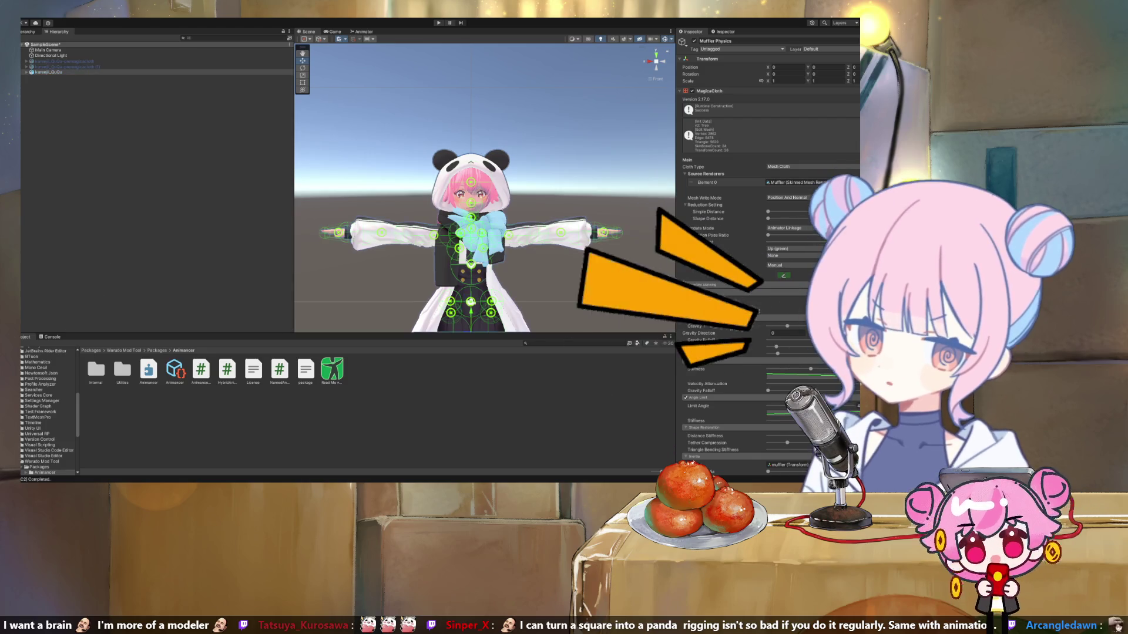
scroll(47, 411, up, 15)
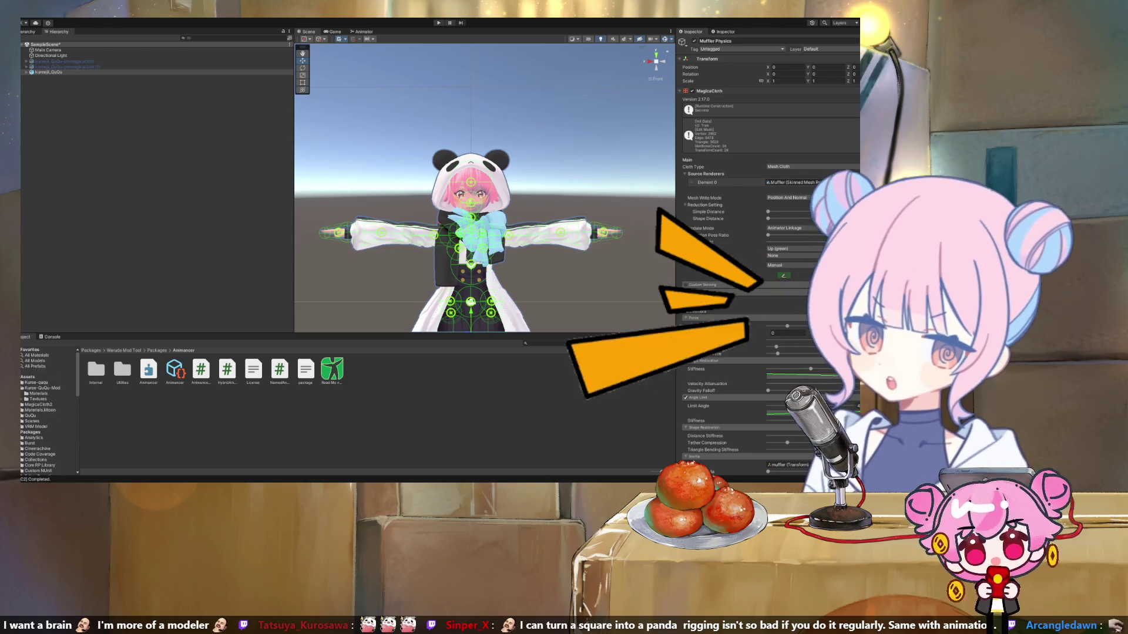
Open Assets > Kuree-QuQu-Mod, fully expand the avatar's bone hierarchy, and open its Materials folder.
click(43, 387)
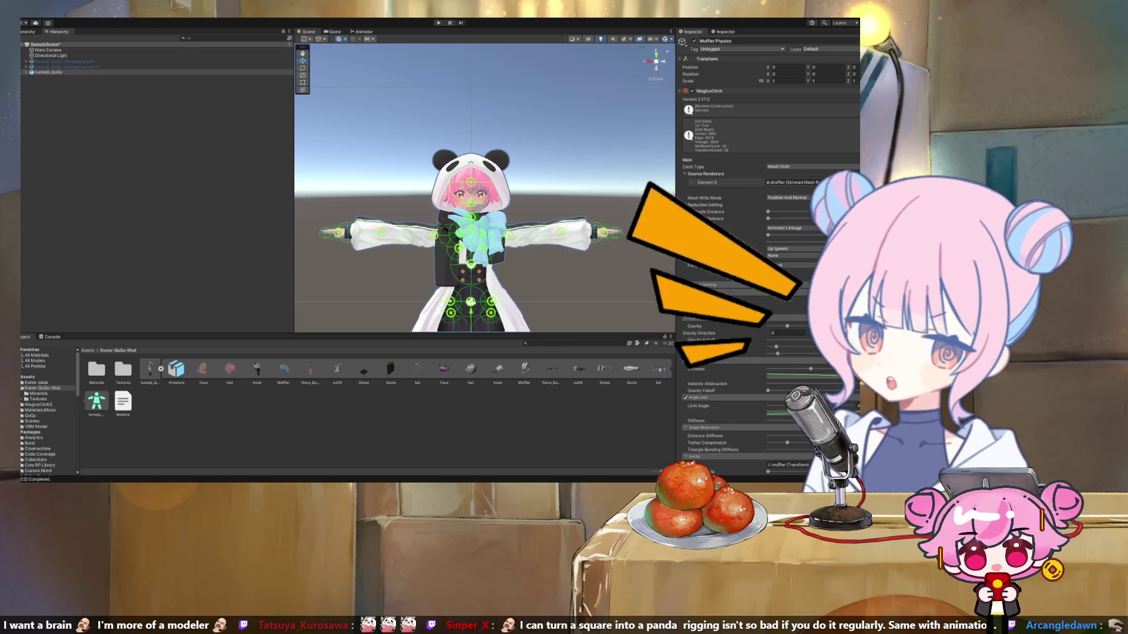
click(160, 368)
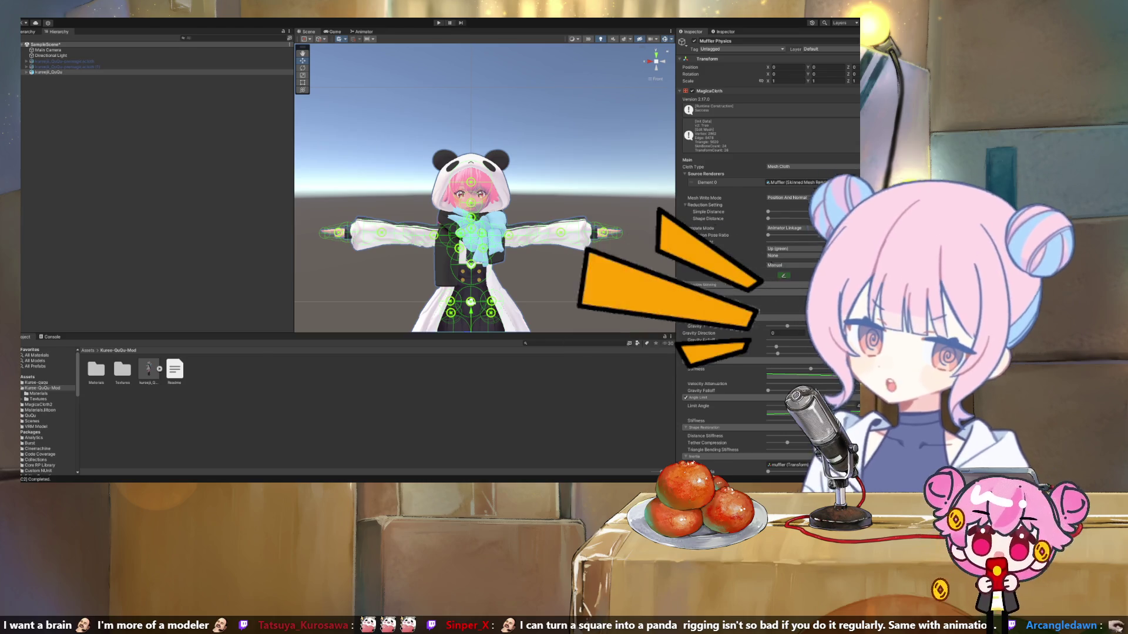
key(alt+Right)
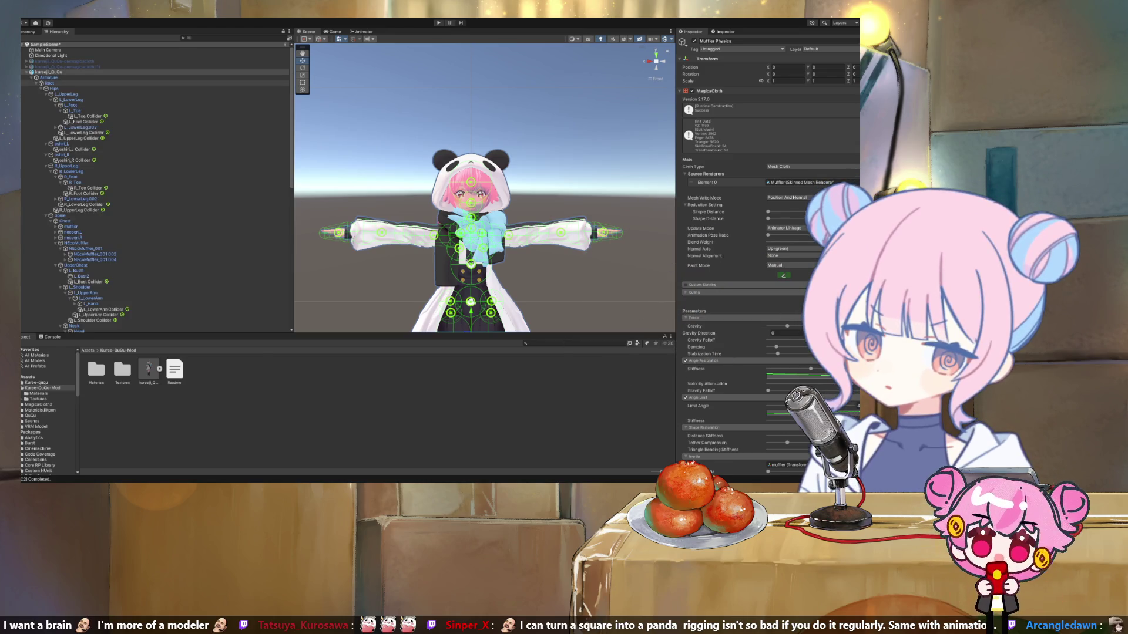
scroll(156, 182, down, 10)
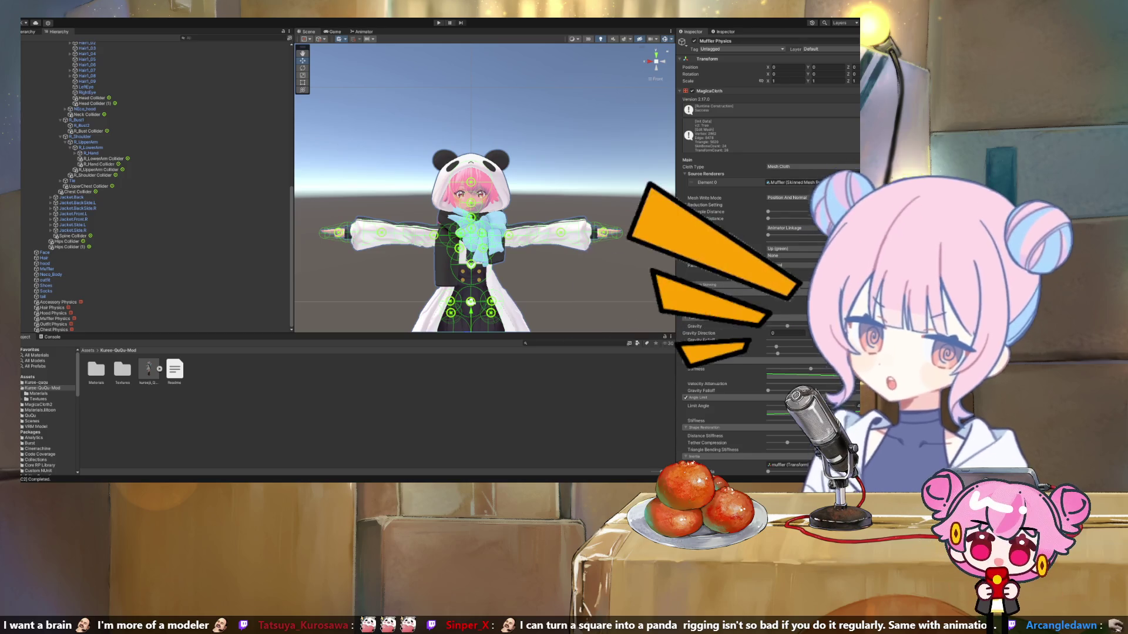
scroll(147, 188, up, 15)
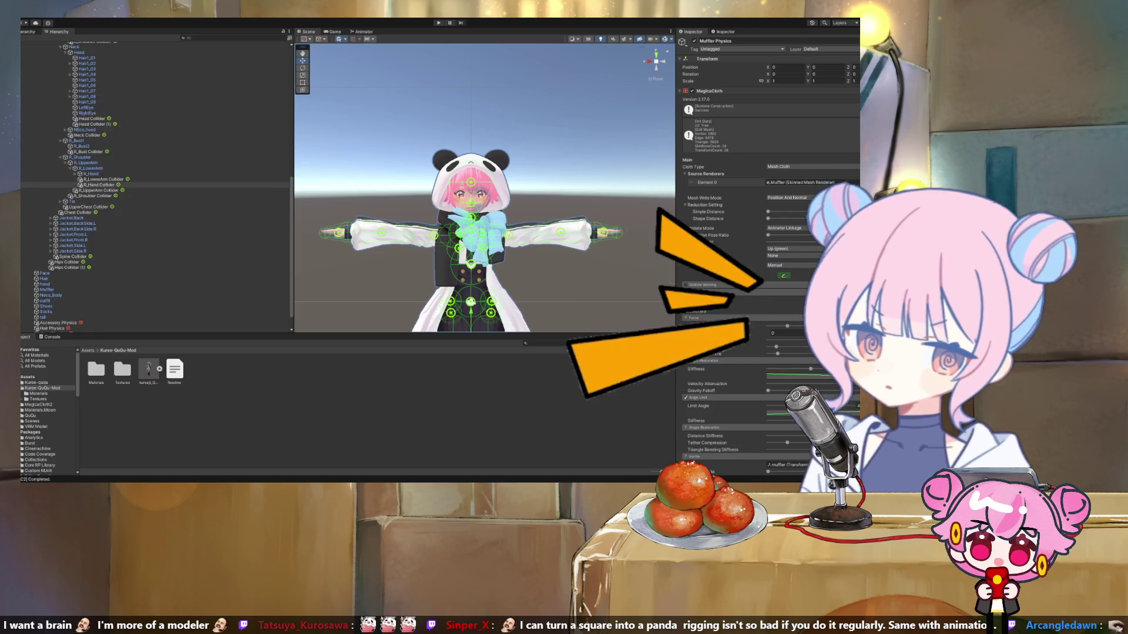
scroll(147, 188, up, 3)
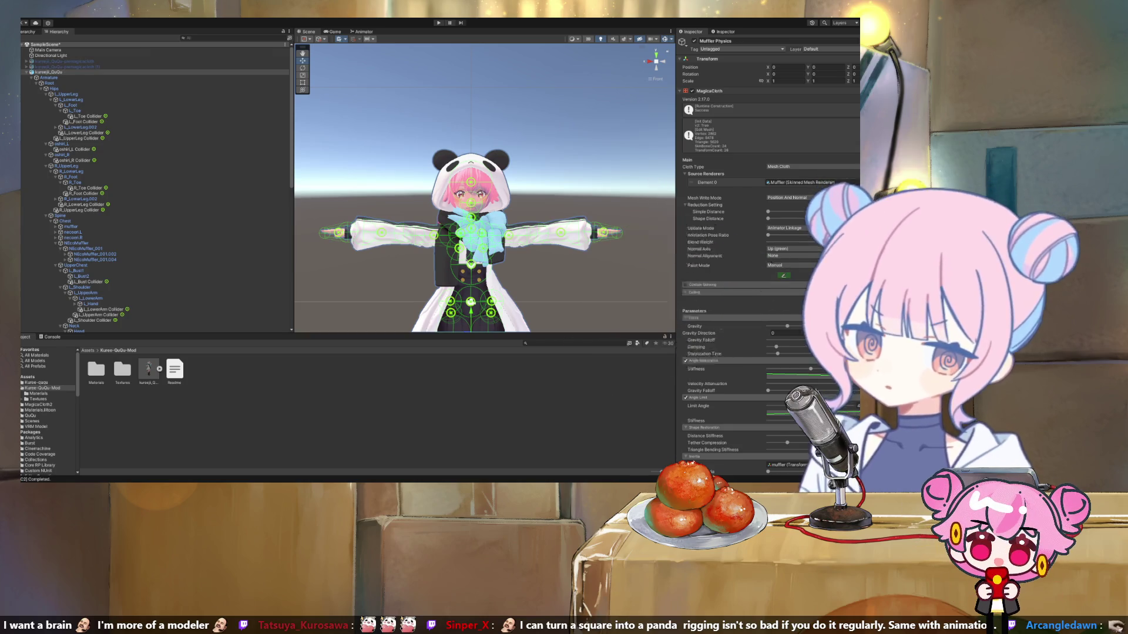
click(39, 393)
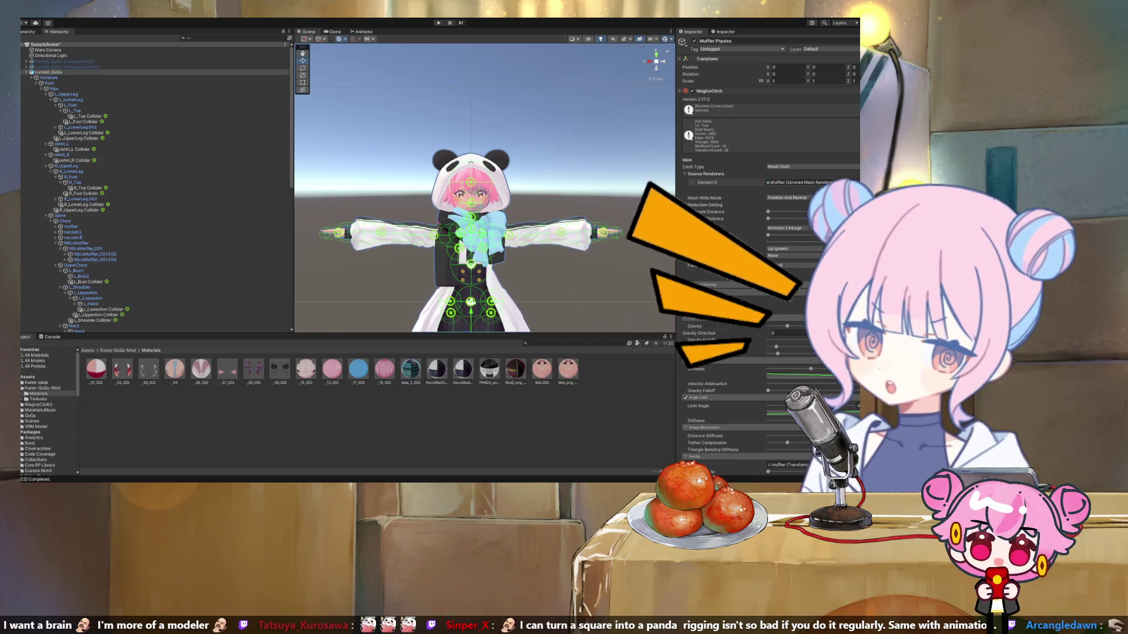
Browse the Textures folder, then select kureeji_QuQu.fbx in Kuree-QuQu-Mod to show its Import Settings.
click(39, 398)
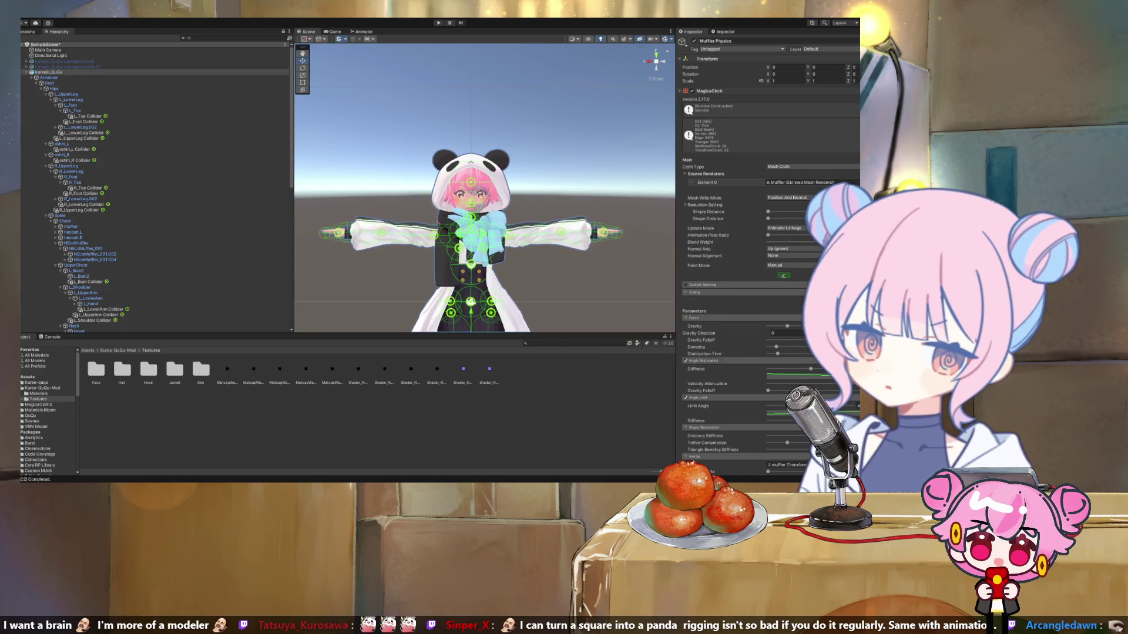
click(42, 388)
click(148, 370)
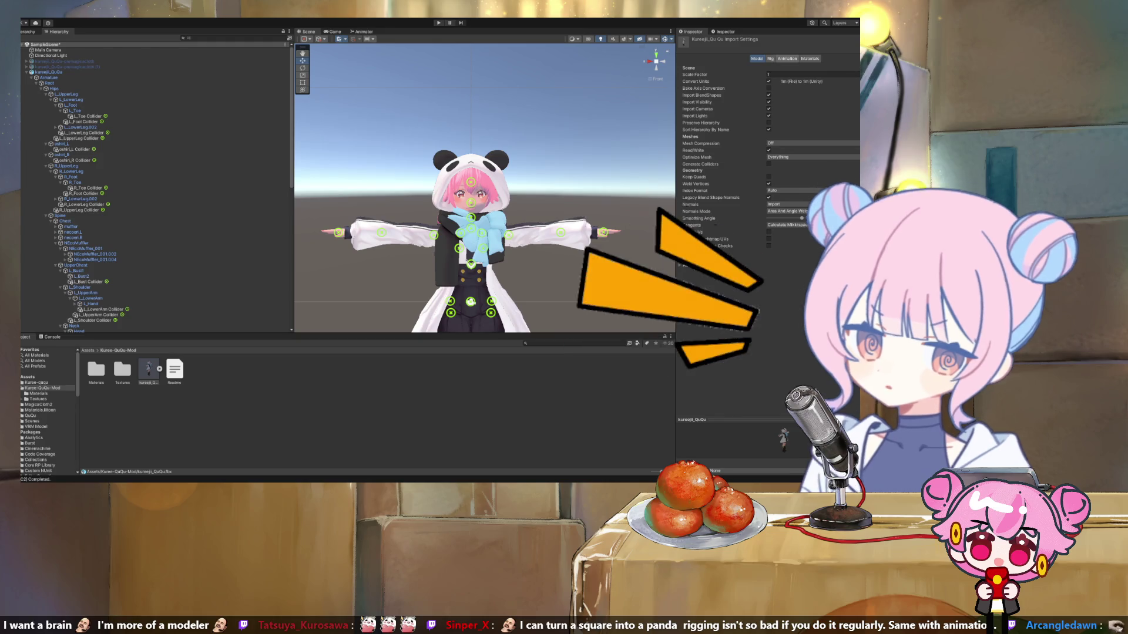
Check the model's Rig and Materials import tabs, then open the Materials folder.
click(770, 58)
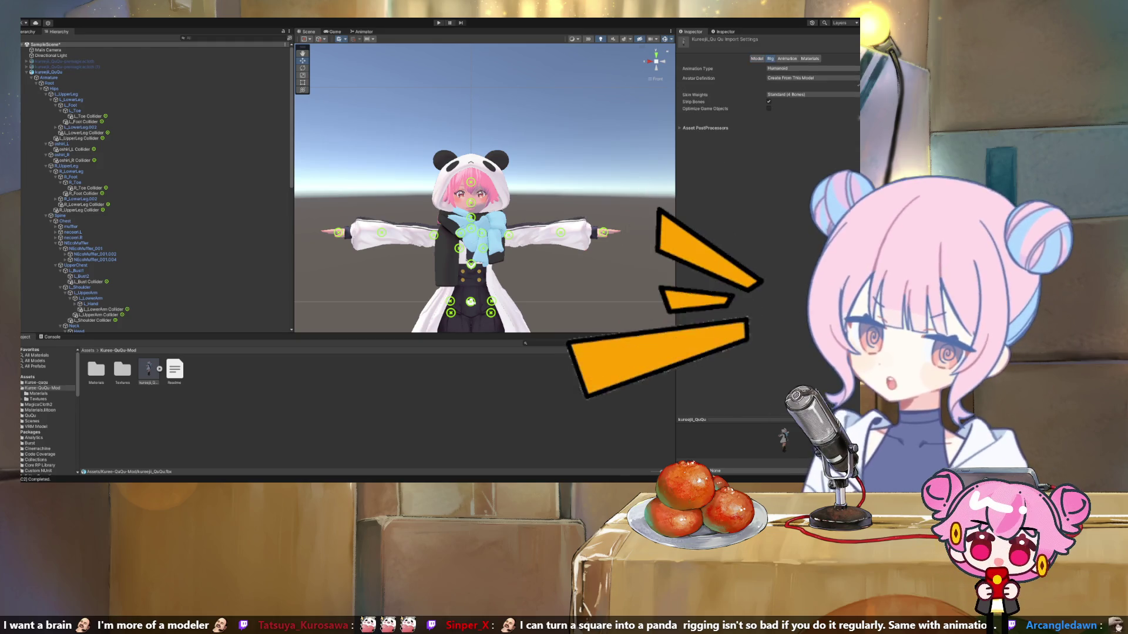
click(809, 59)
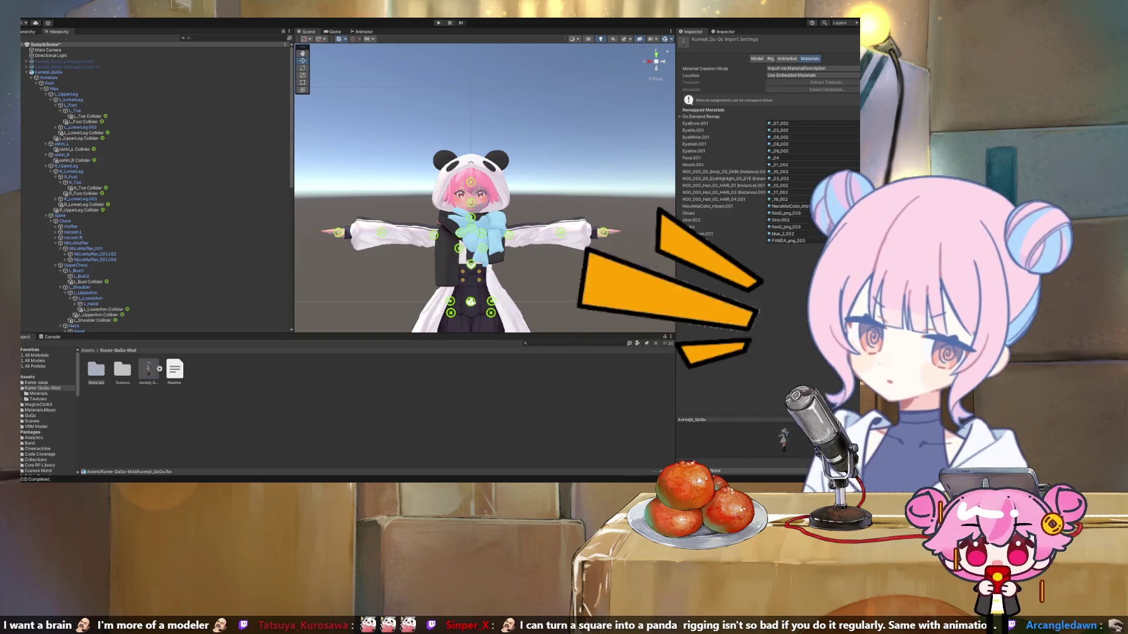
click(96, 370)
double_click(96, 370)
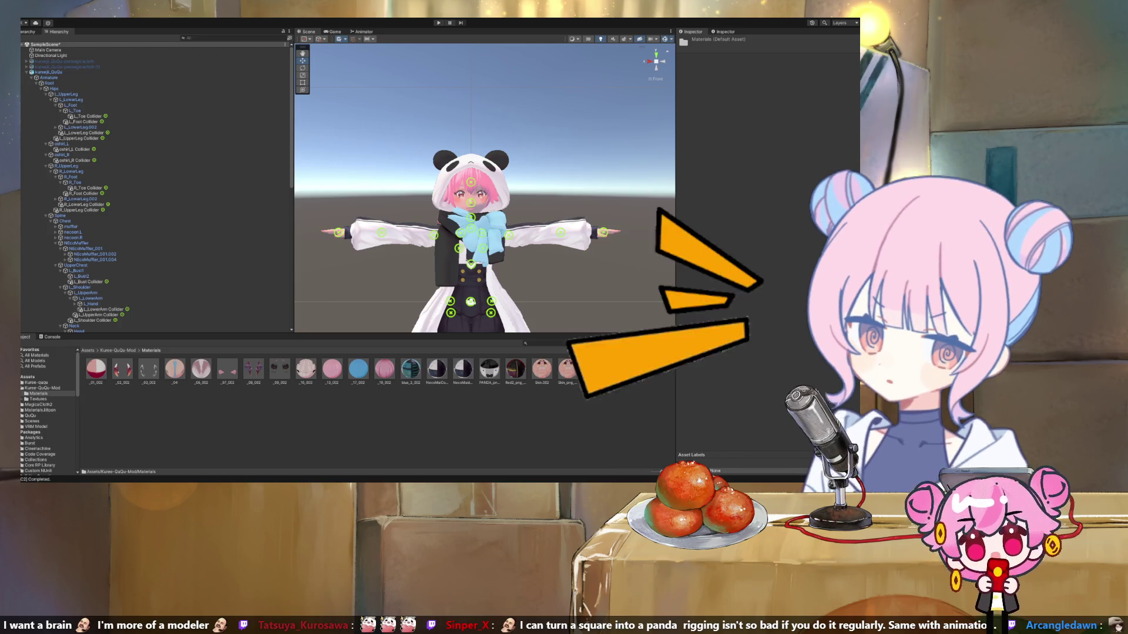
Look through the toon materials and select the kureeji_QuQu avatar in the Hierarchy.
scroll(155, 243, down, 10)
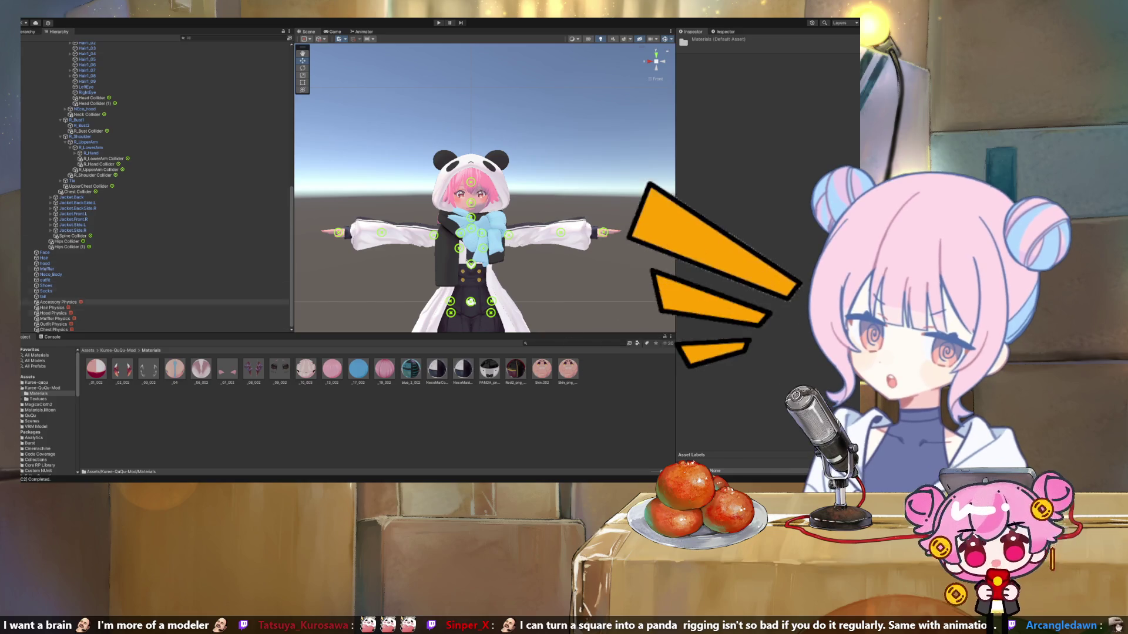
scroll(156, 243, up, 10)
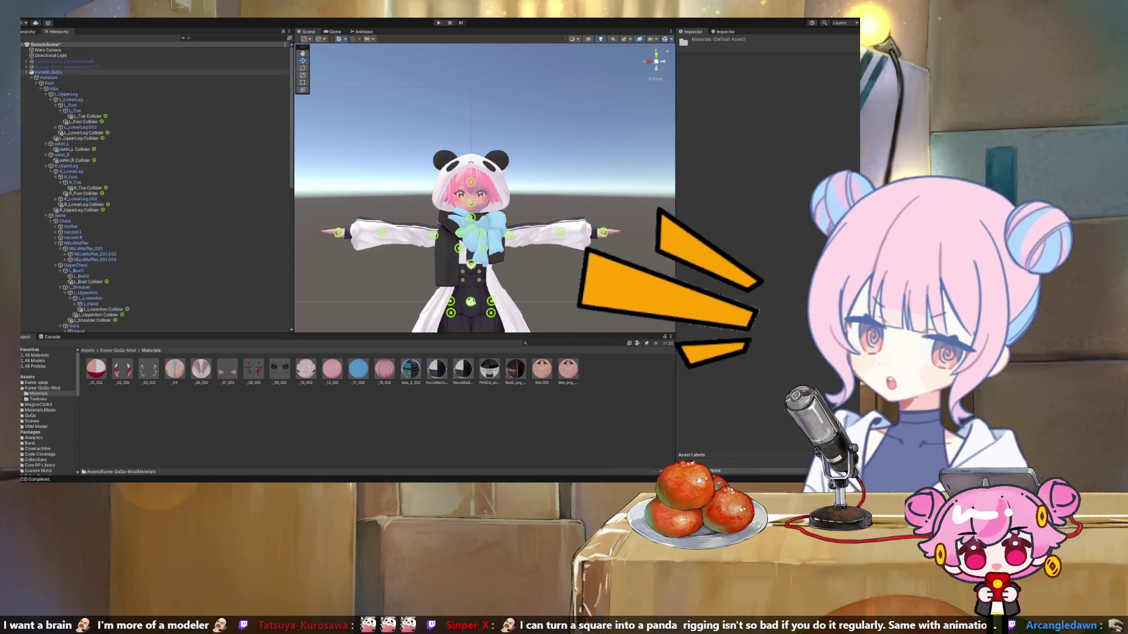
click(49, 71)
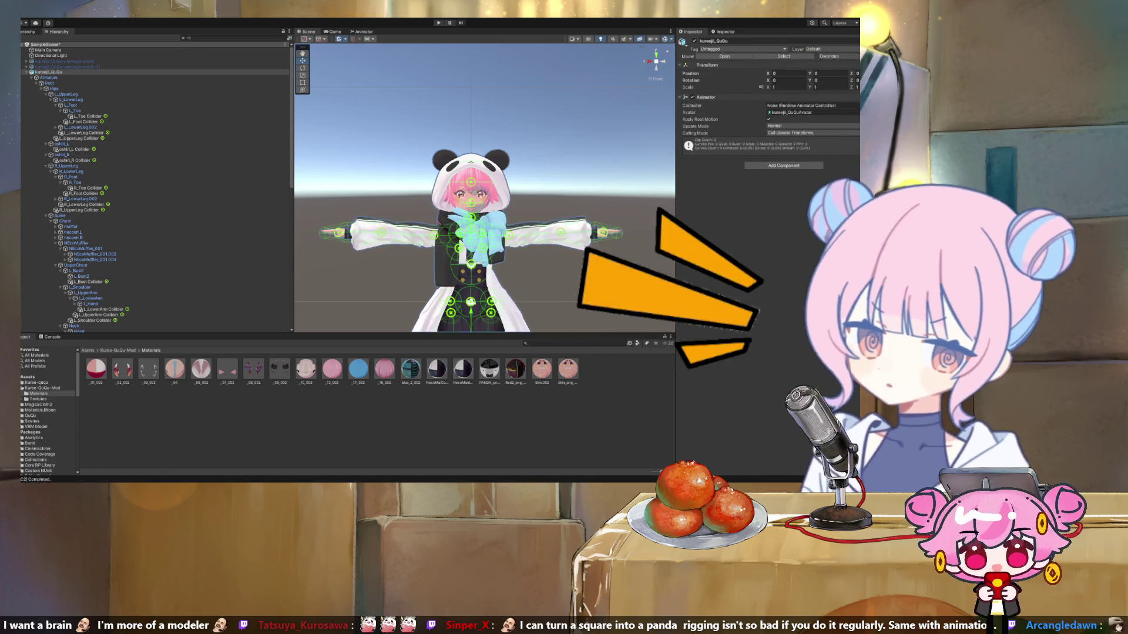
Inspect the L_Foot, L_Toe and other leg colliders' capsules, then select Hair Physics.
click(85, 121)
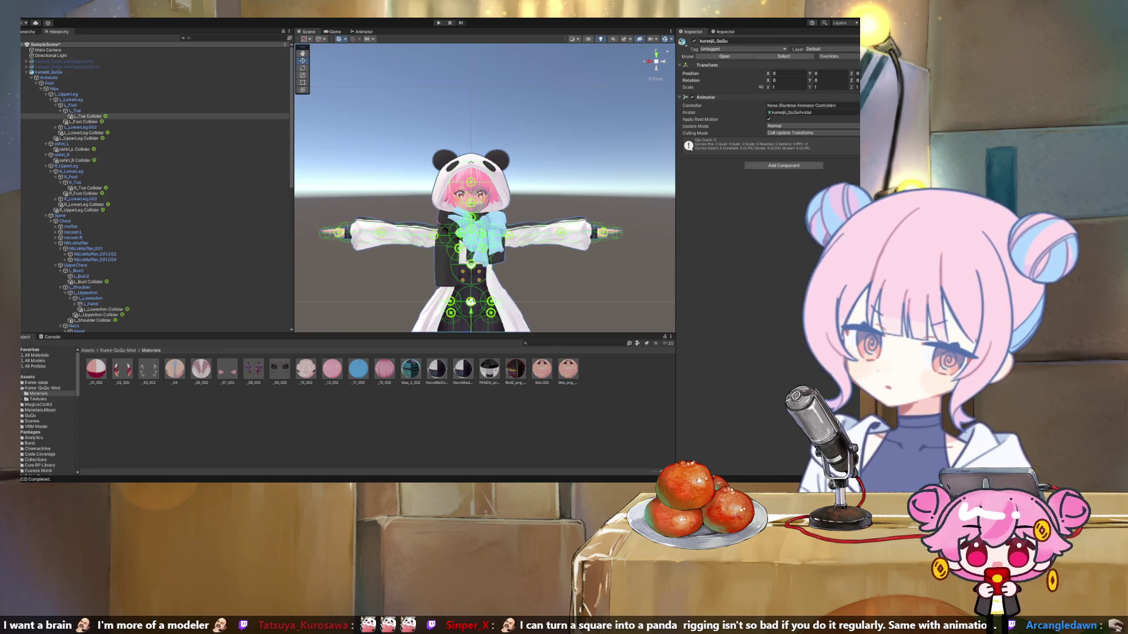
click(87, 116)
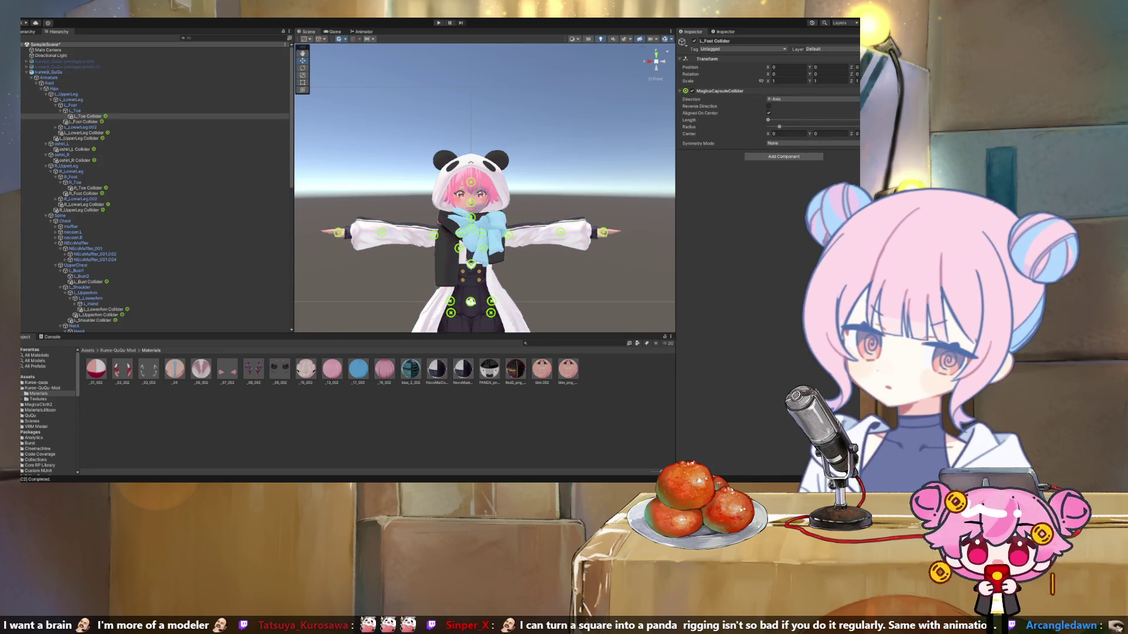
key(Down)
key(Down)
key(Down)
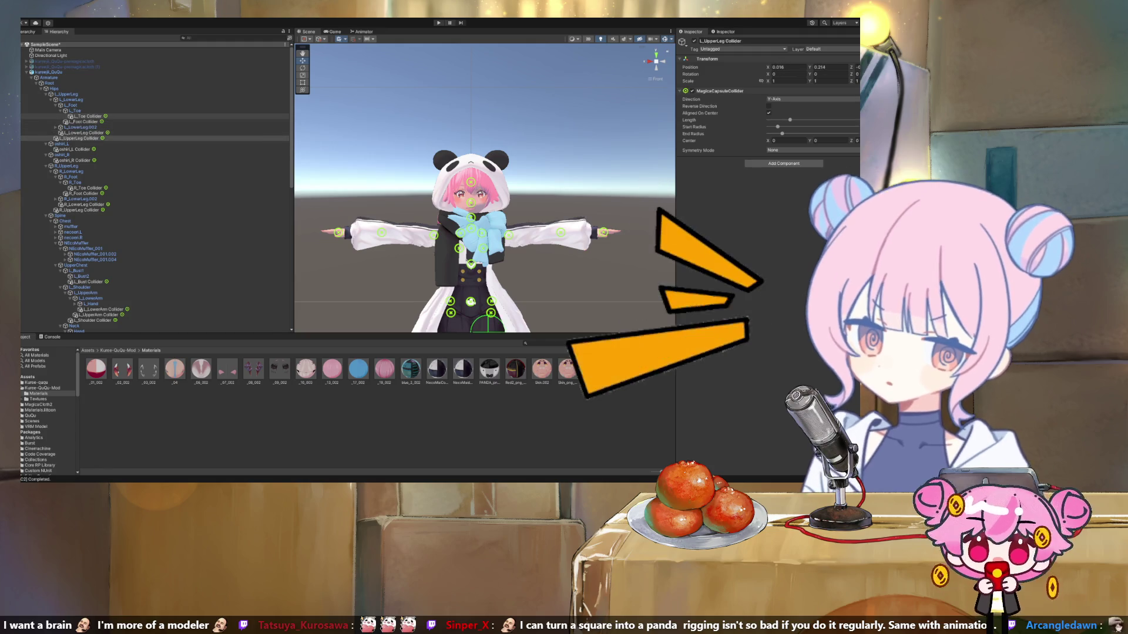
key(Down)
key(Down)
key(Down)
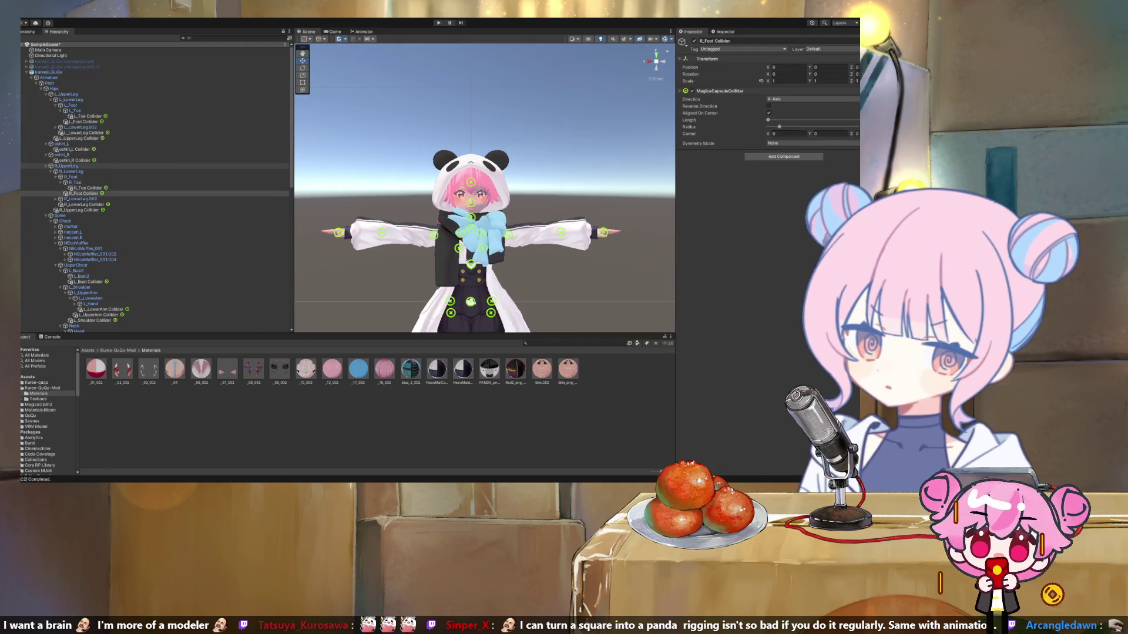
scroll(156, 188, down, 10)
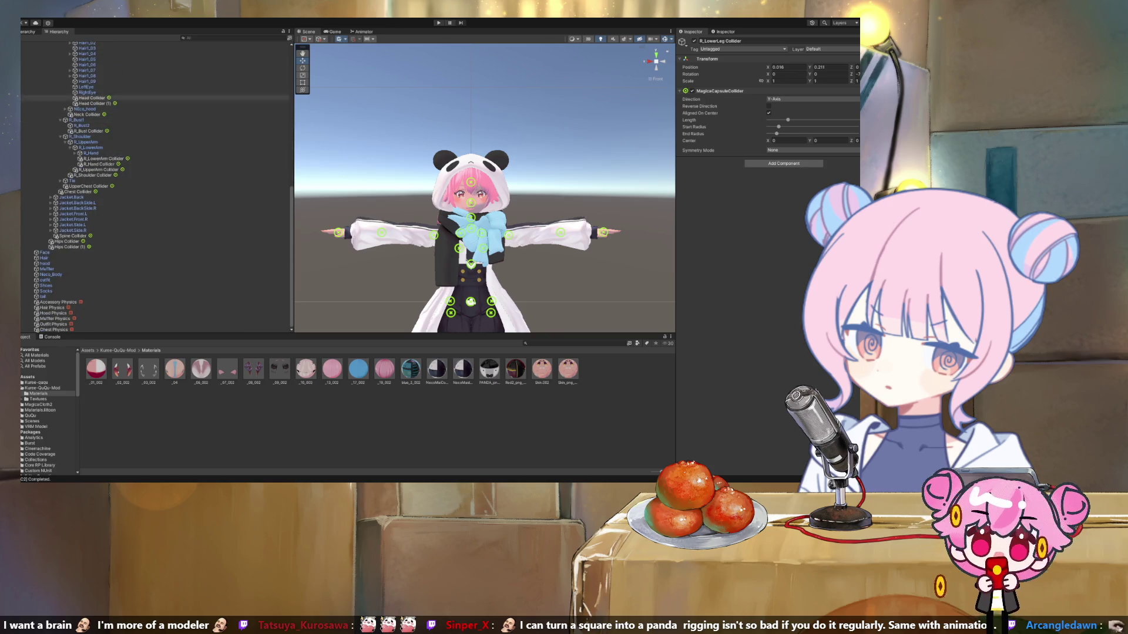
click(52, 307)
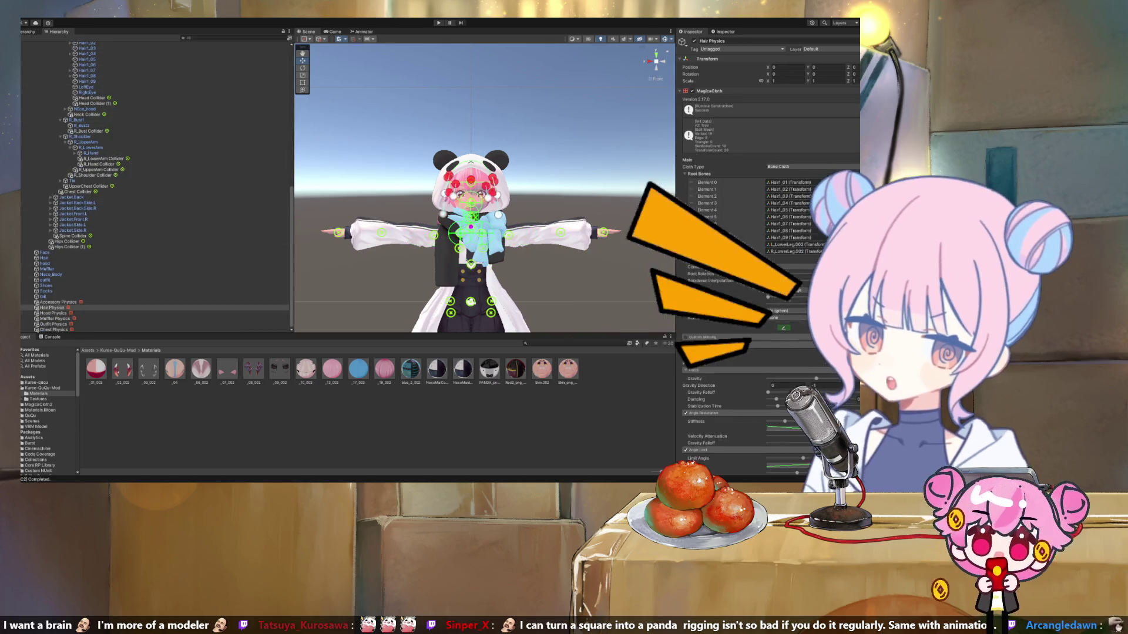
Select Accessory Physics and ping its root bones, Hips anchor, and Chest, Head and R_Bust colliders.
click(58, 301)
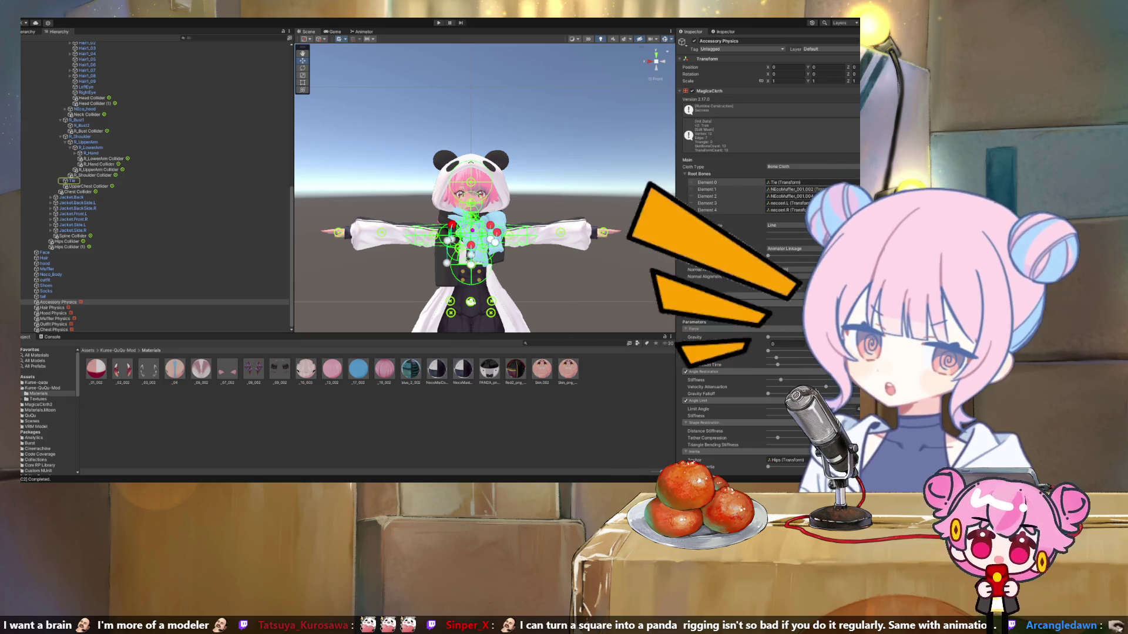
click(787, 196)
click(787, 203)
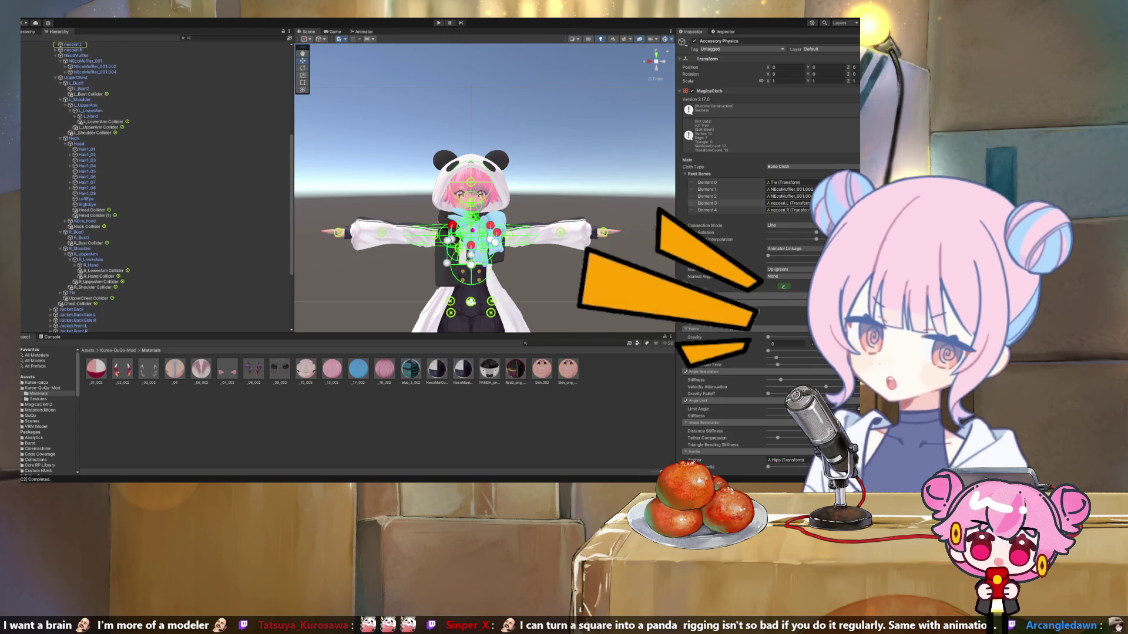
scroll(768, 252, down, 5)
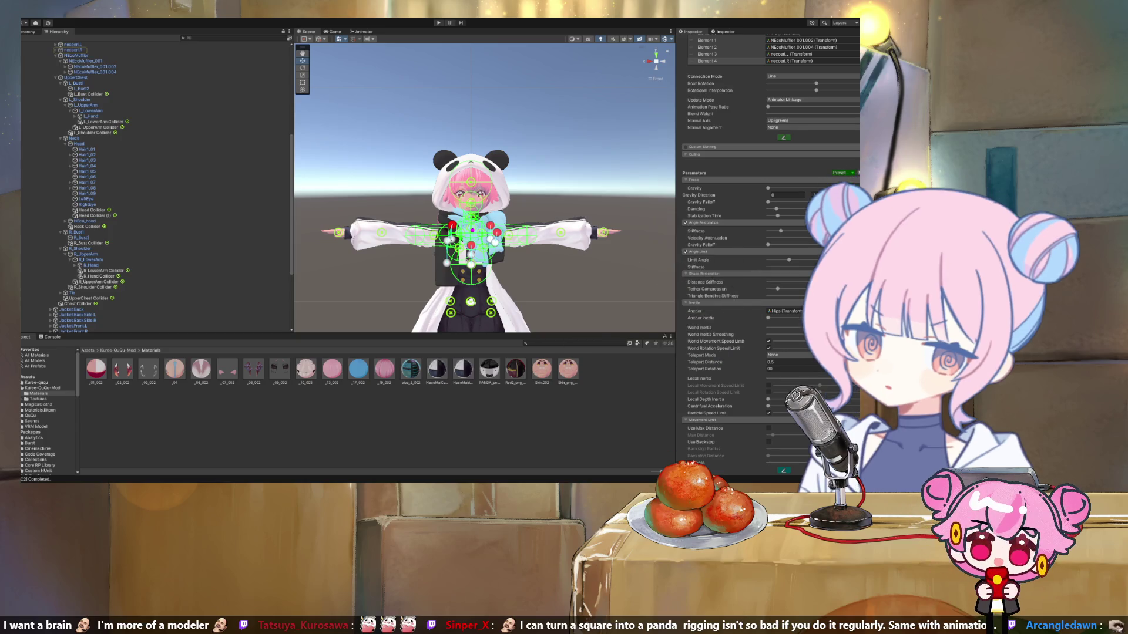
click(784, 311)
scroll(768, 253, down, 7)
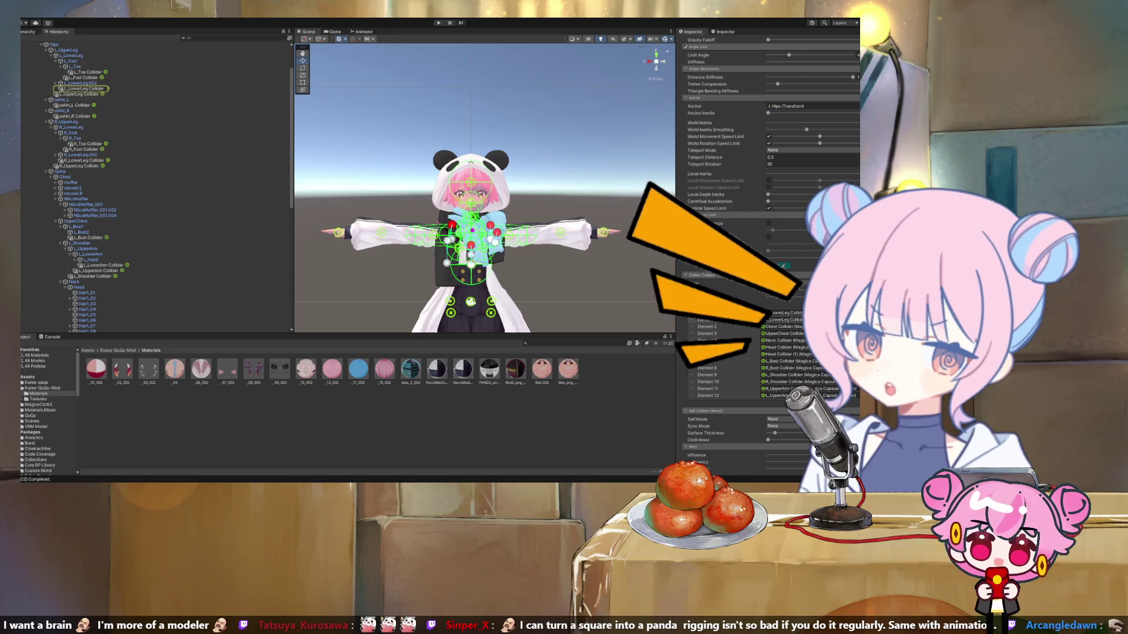
click(781, 326)
click(784, 354)
click(790, 368)
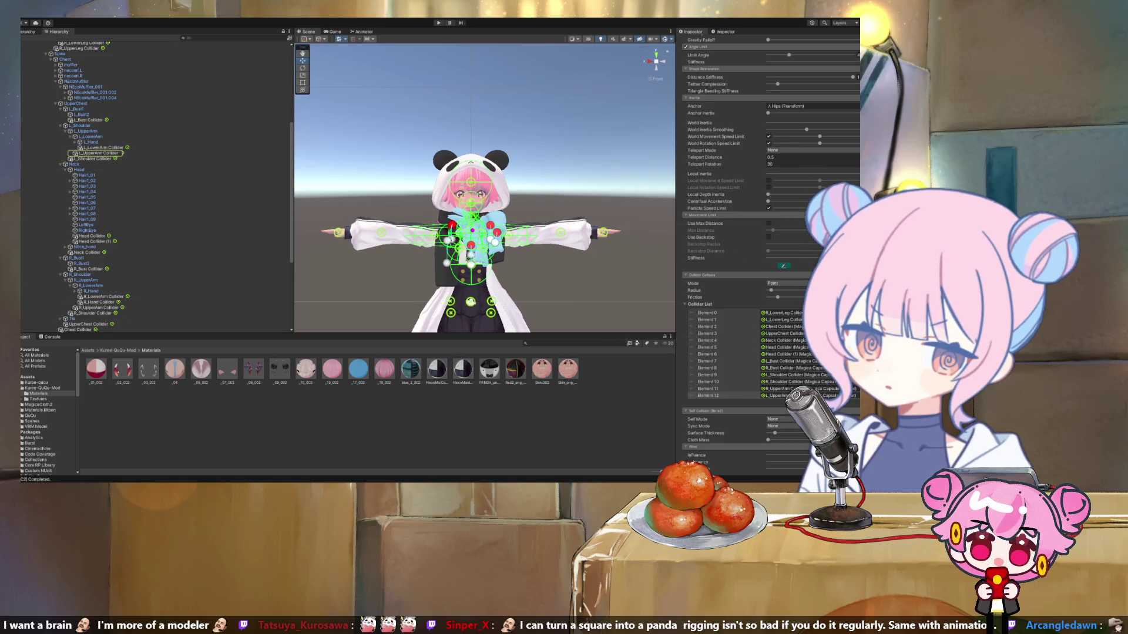
scroll(763, 252, down, 5)
scroll(153, 294, down, 8)
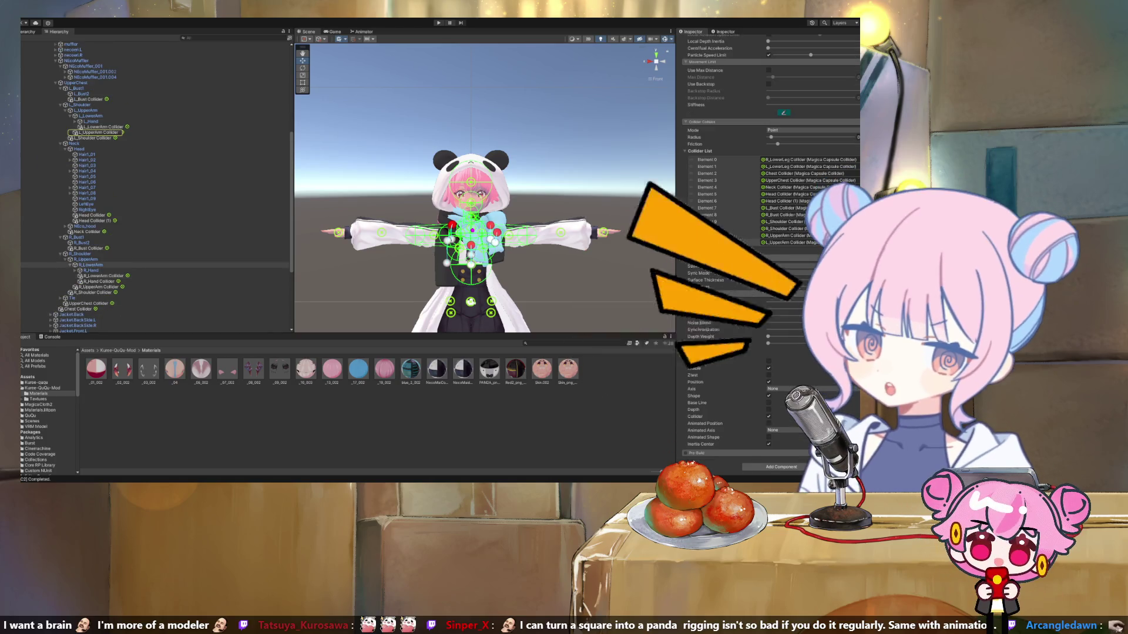
Select Hair Physics and ping its Head and L_Shoulder colliders, Head bone, and Hair1_03 root bones.
click(52, 307)
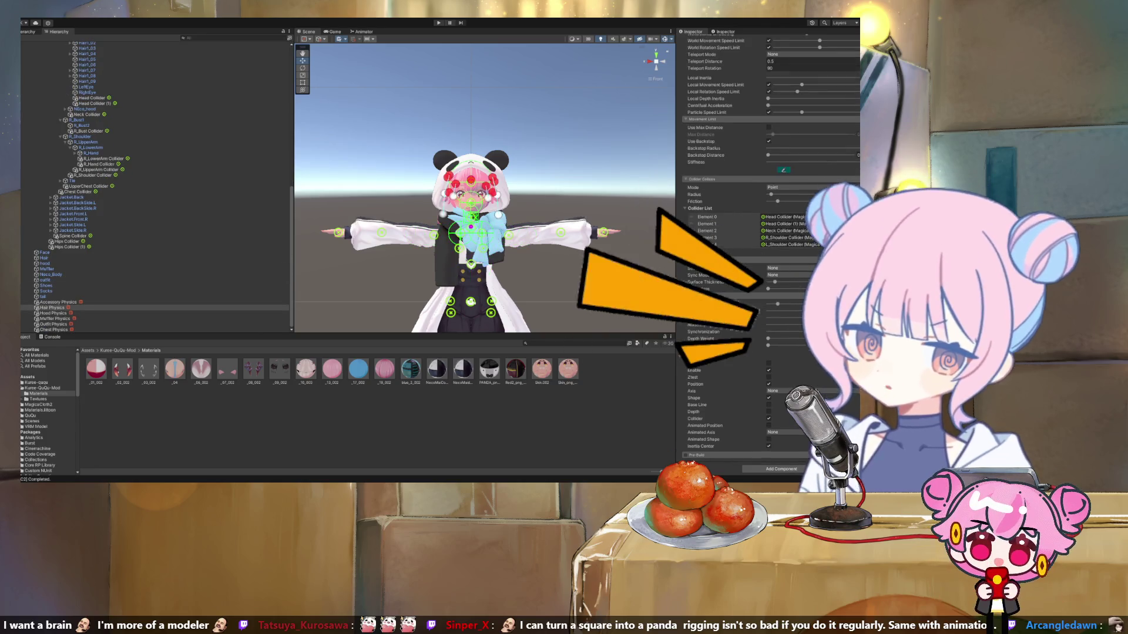
click(787, 216)
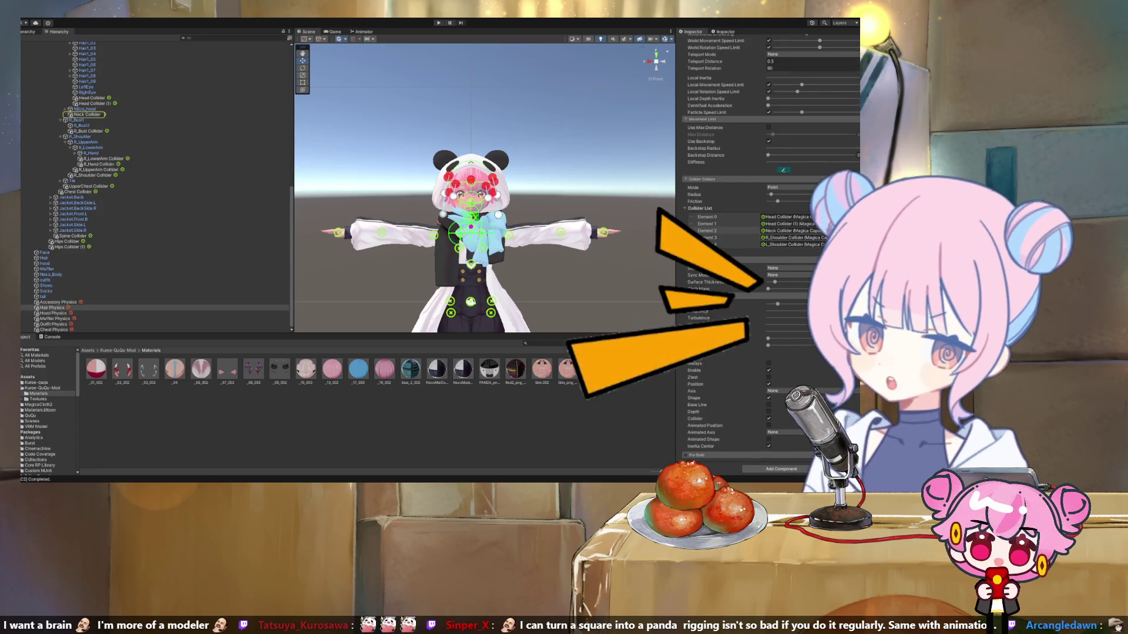
click(787, 244)
scroll(763, 244, up, 5)
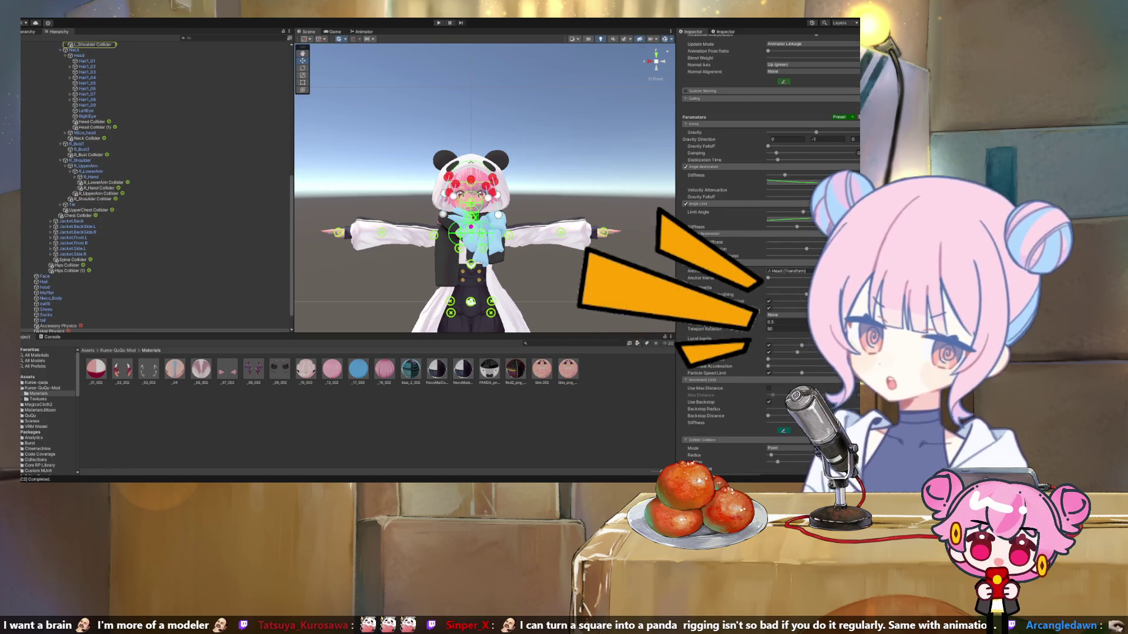
click(787, 159)
scroll(763, 235, up, 9)
scroll(764, 146, up, 3)
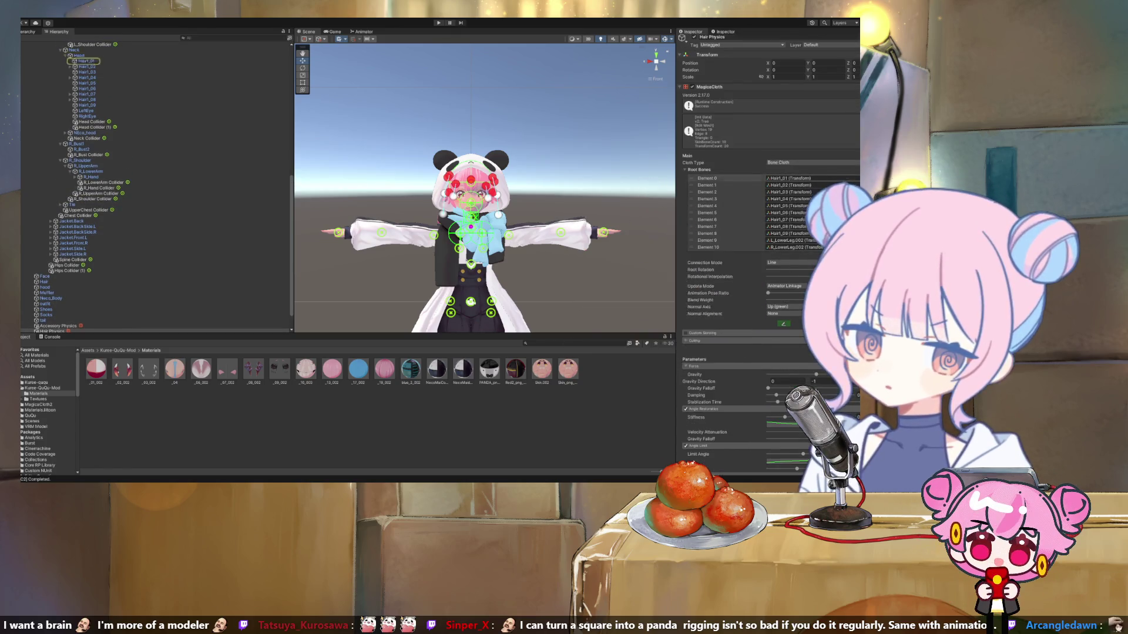
click(787, 192)
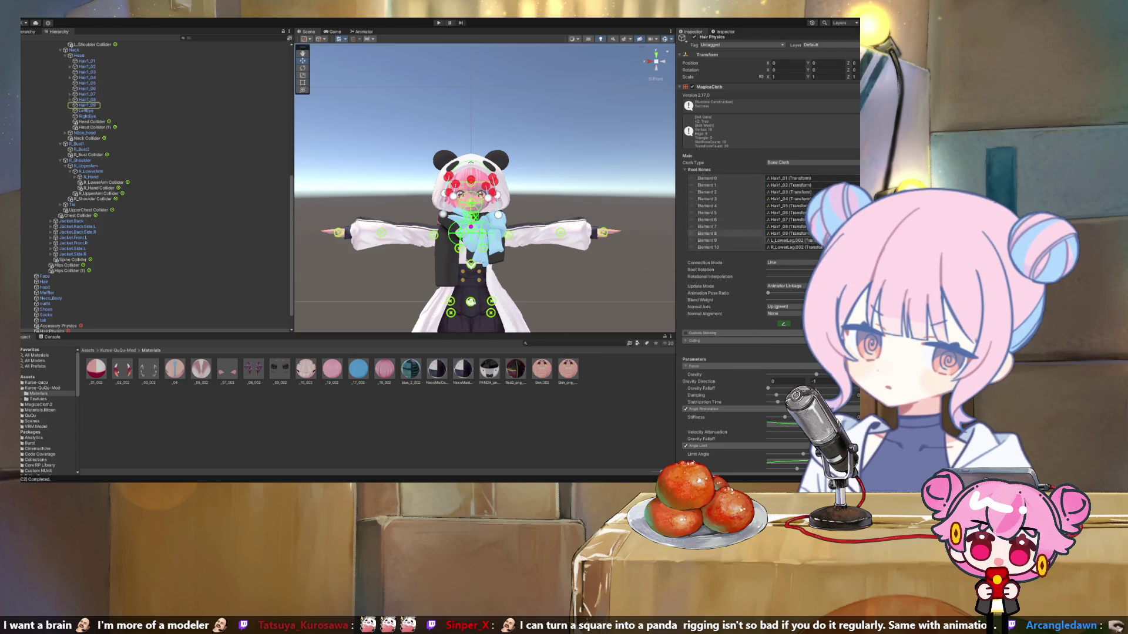
click(787, 248)
scroll(156, 188, down, 10)
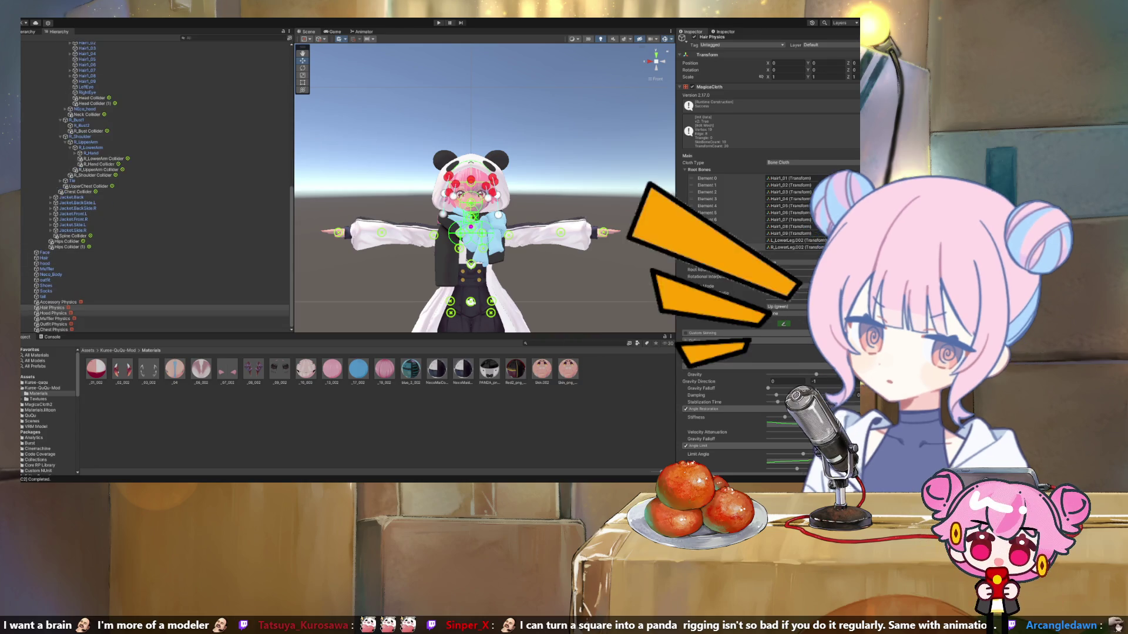
Inspect Hood Physics, pinging its Hood source mesh and NEcoMuffler anchor.
click(52, 313)
click(798, 178)
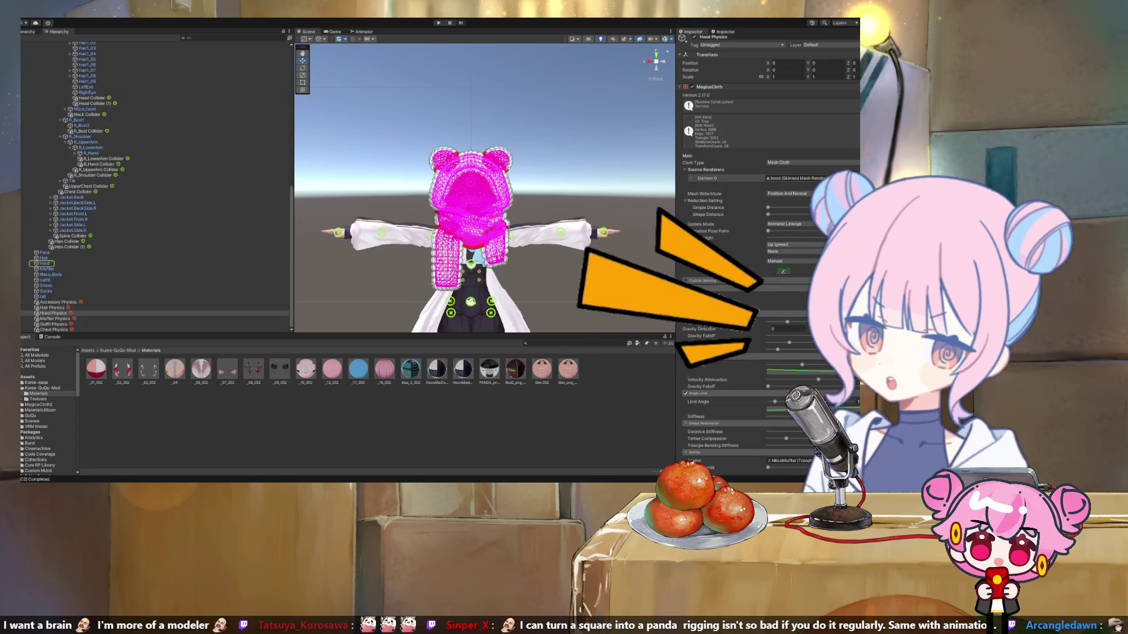
scroll(764, 235, down, 5)
click(787, 293)
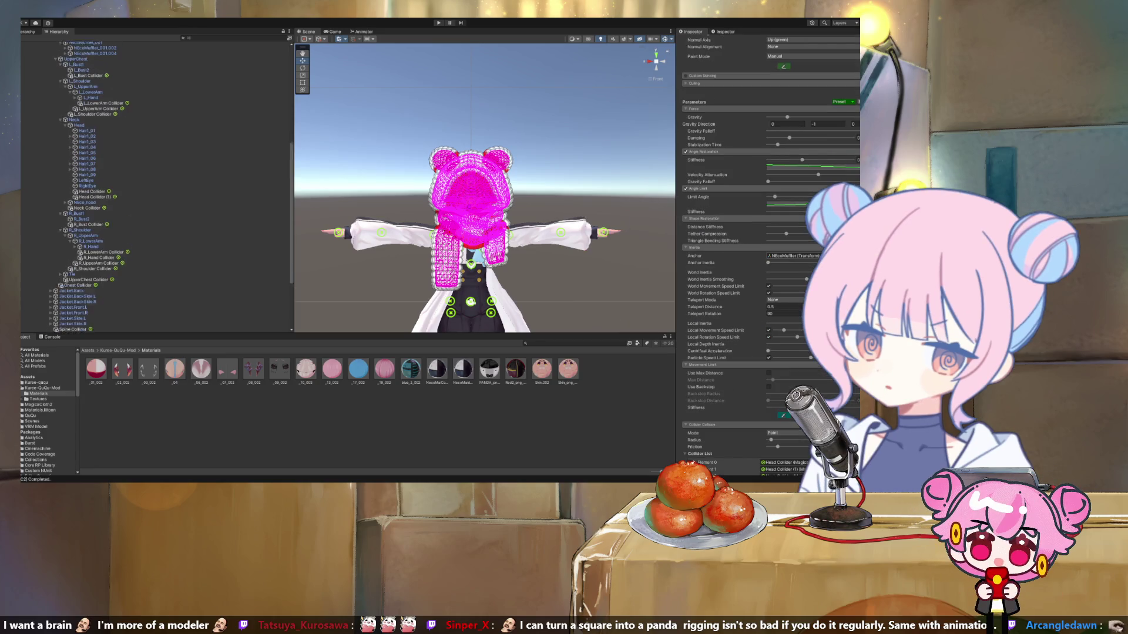
scroll(763, 264, down, 3)
scroll(764, 253, down, 1)
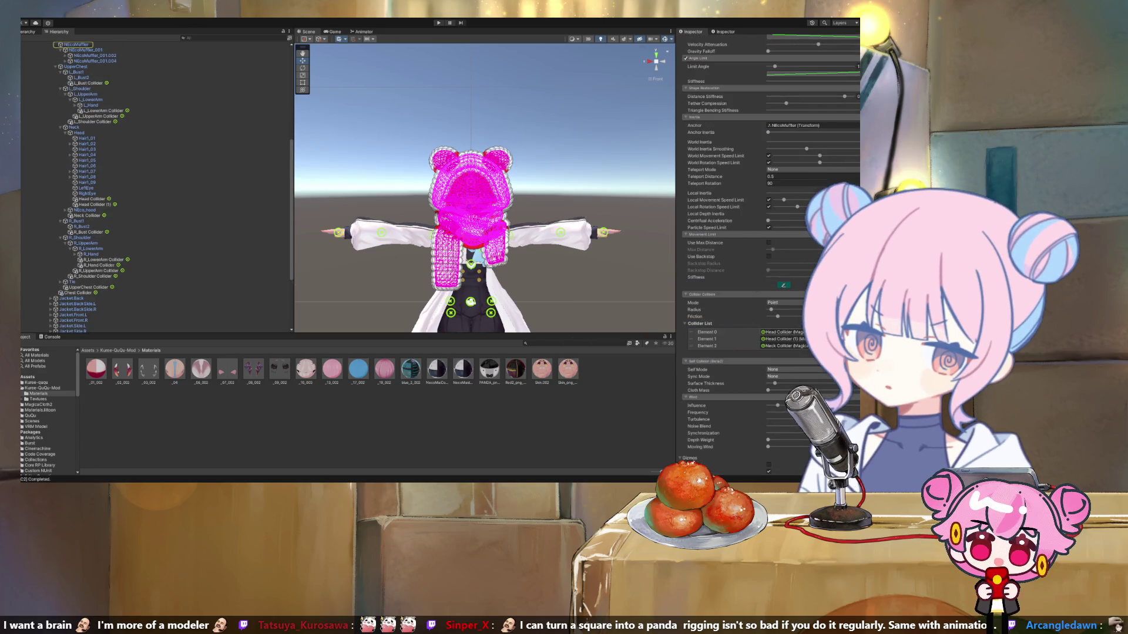
scroll(153, 235, down, 5)
Ping Muffler Physics' UpperChest, R_Bust and R_Shoulder colliders, anchor and source mesh, then view Neco_Body.
click(54, 318)
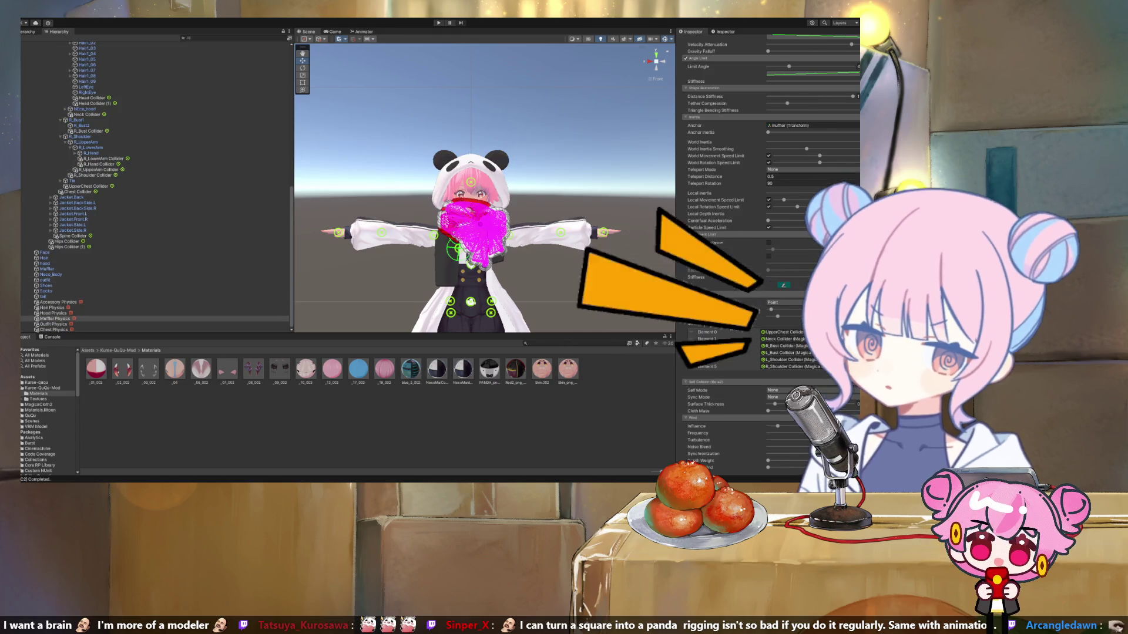
click(781, 332)
click(784, 346)
click(790, 366)
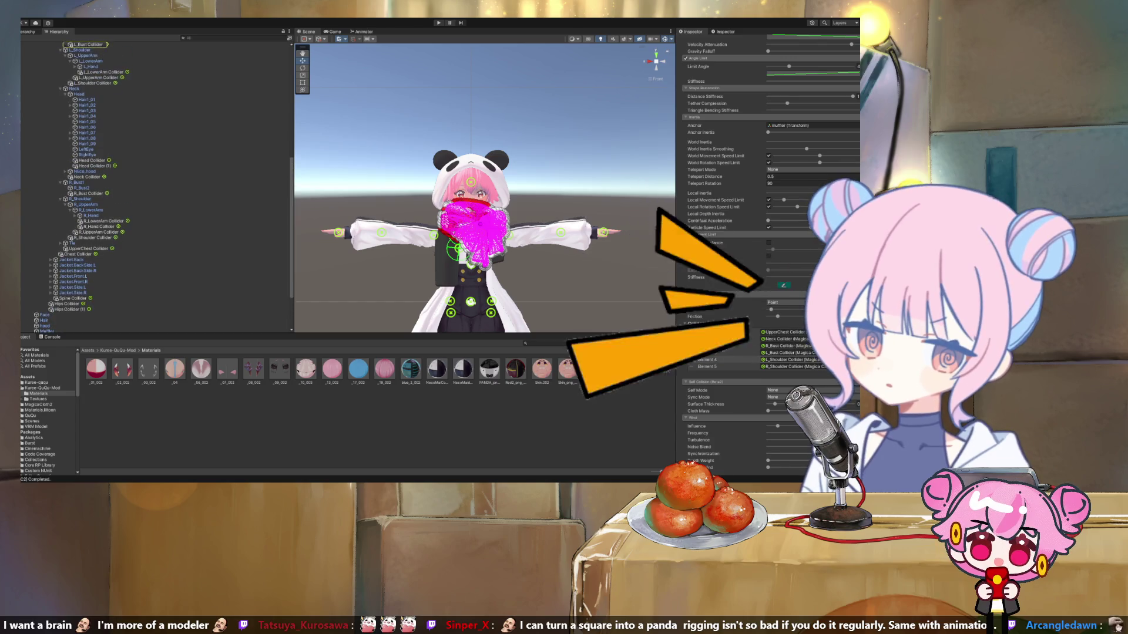
scroll(787, 364, up, 10)
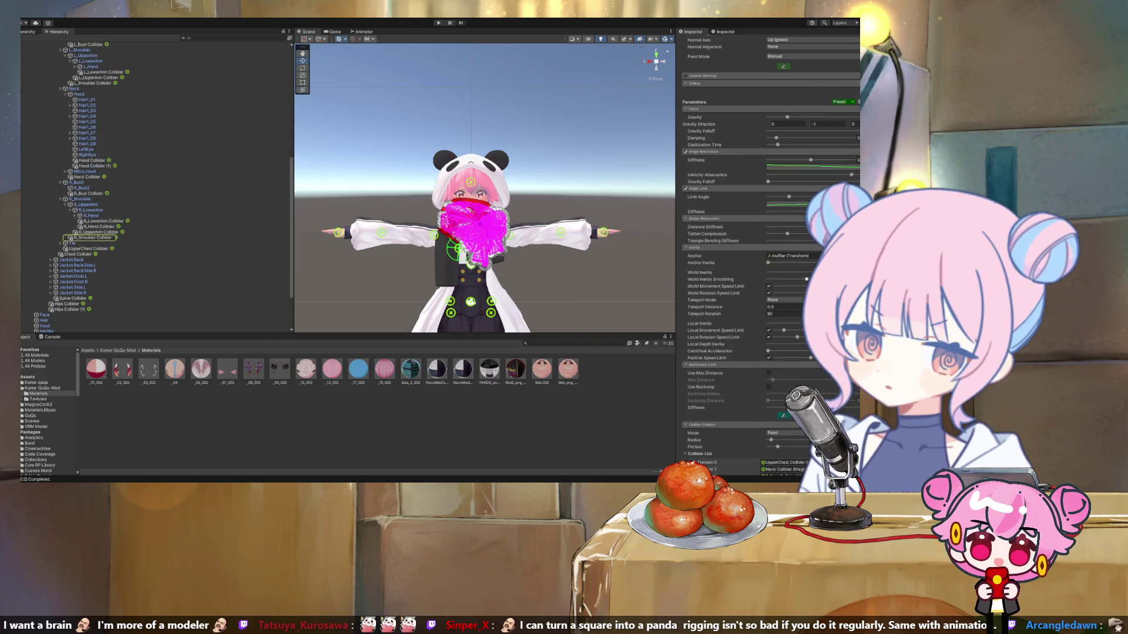
click(787, 386)
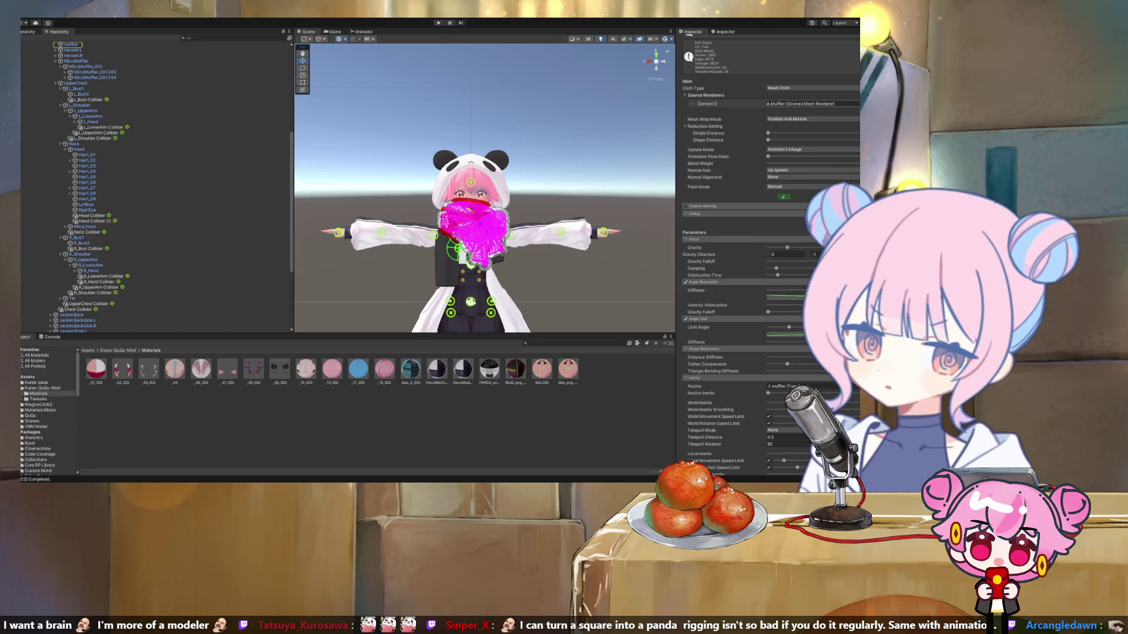
click(804, 103)
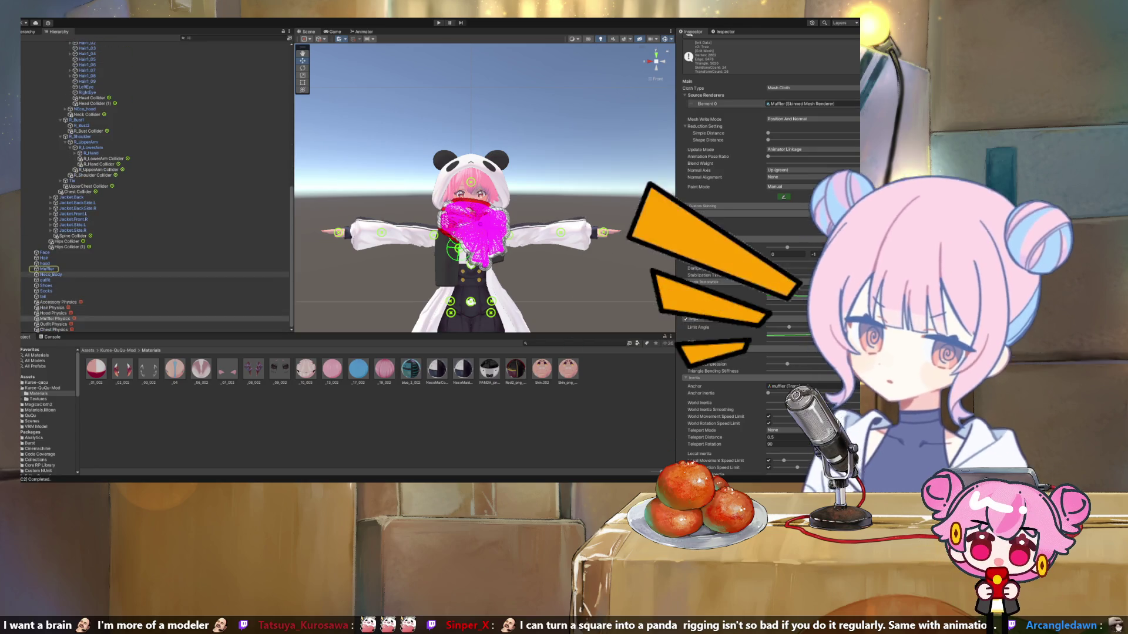
click(50, 274)
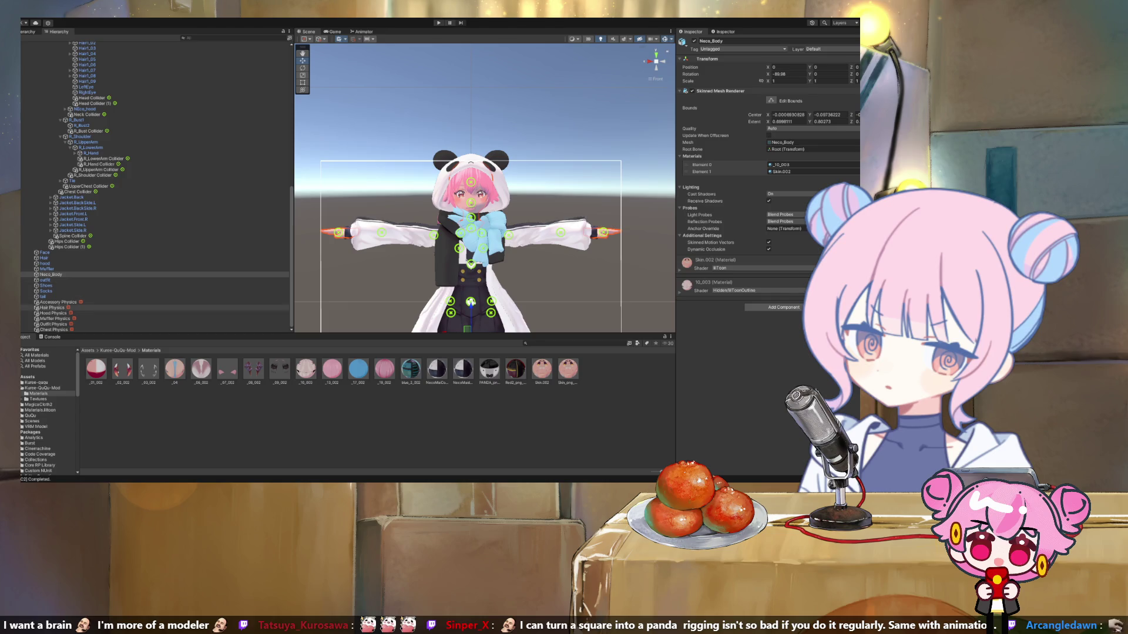
click(53, 324)
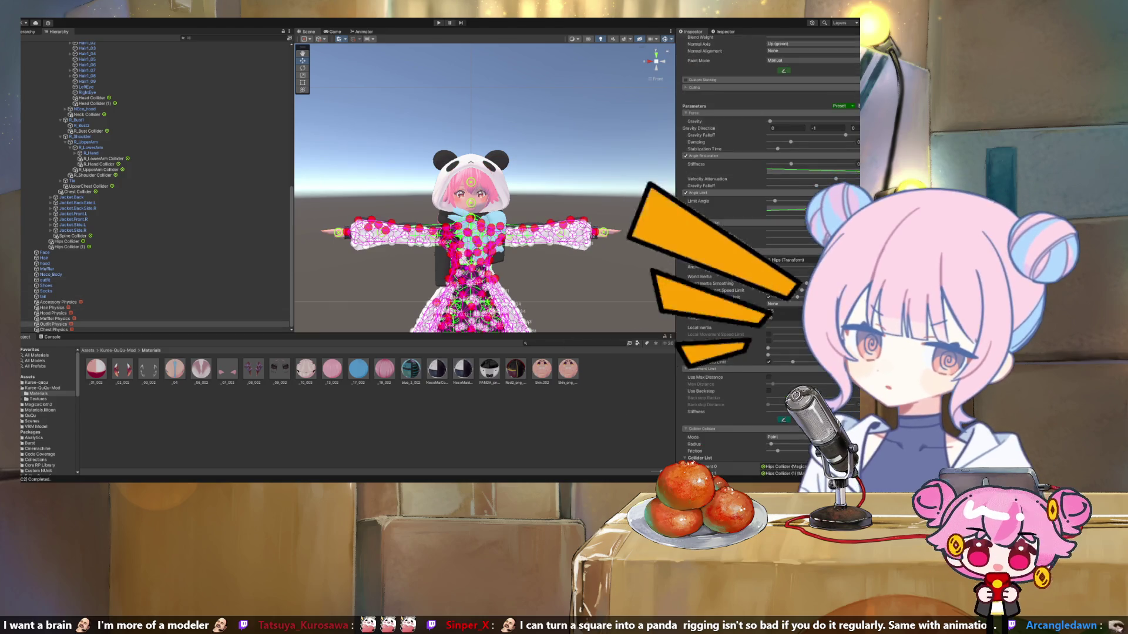
Ping the outfit cloth's Spine, oshiri_L, Chest, R_Bust and R_Shoulder colliders.
scroll(764, 234, down, 10)
scroll(156, 185, up, 10)
scroll(155, 185, up, 1)
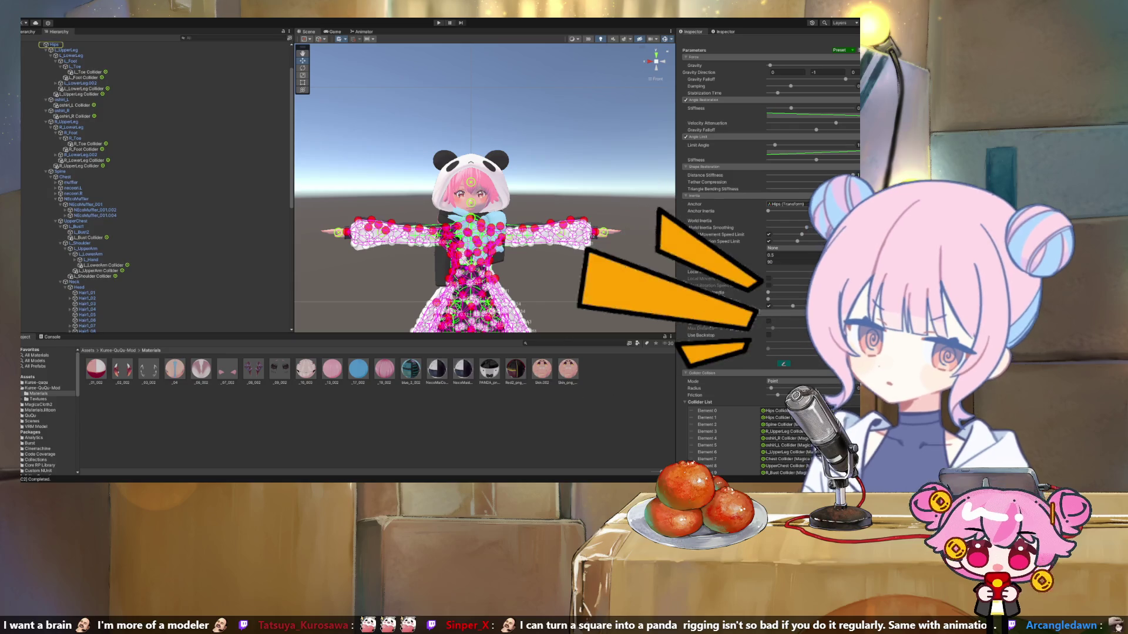
scroll(764, 235, down, 5)
click(787, 312)
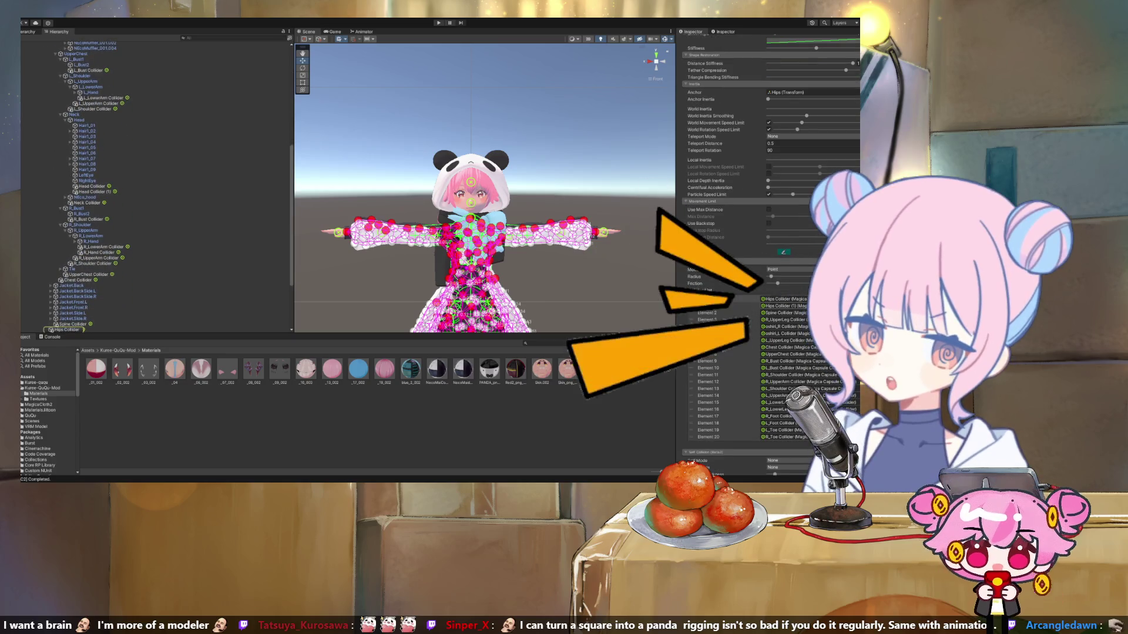
click(784, 333)
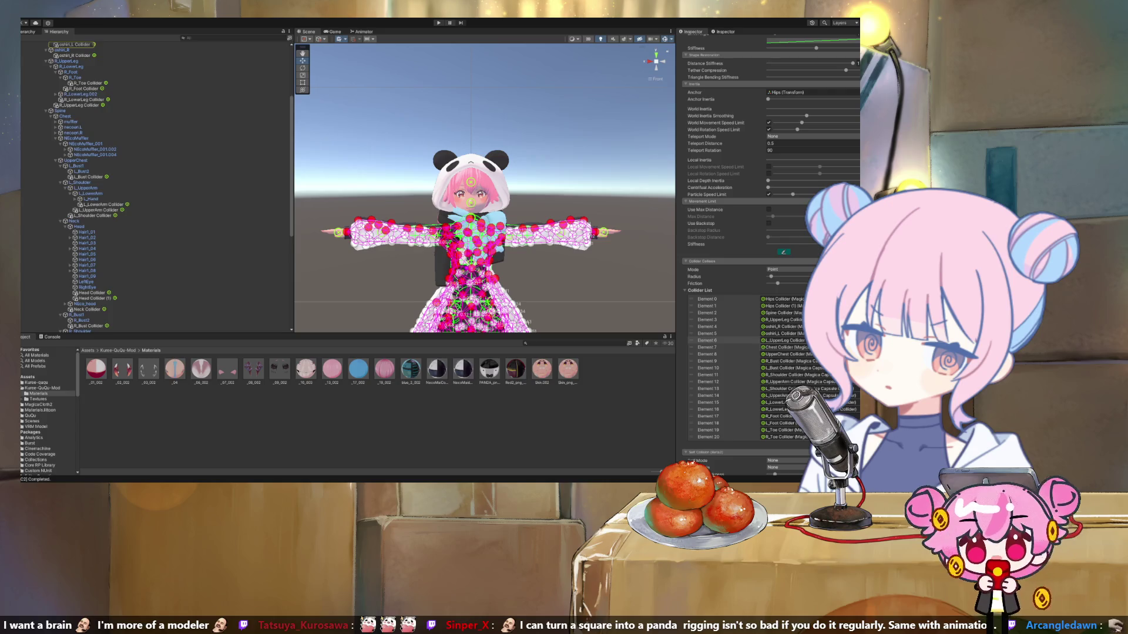
click(787, 348)
click(787, 360)
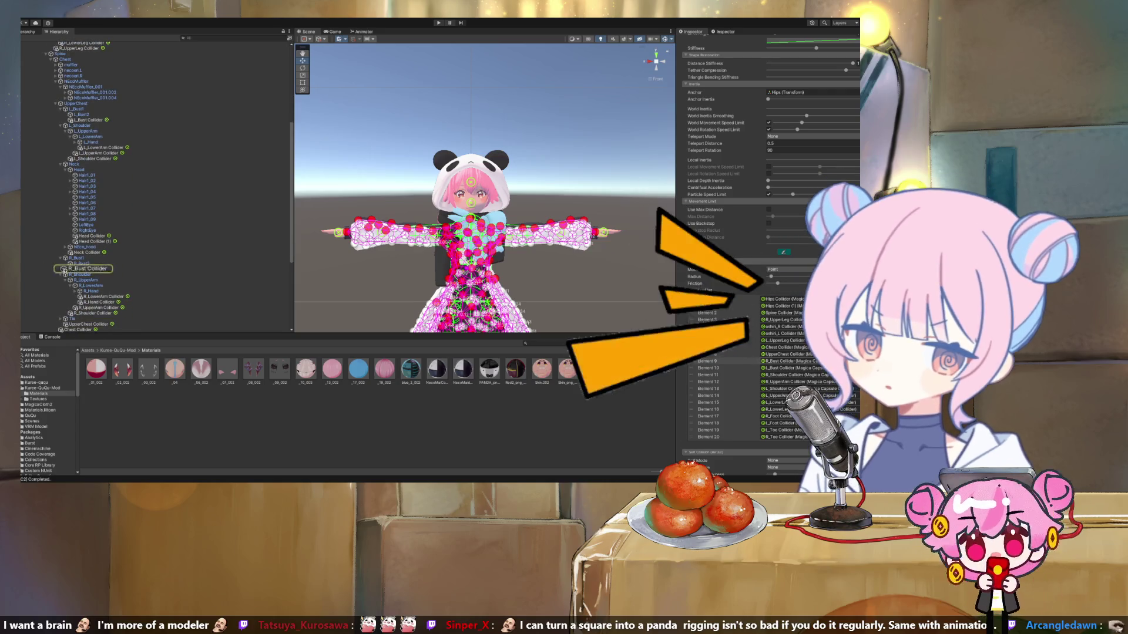
click(787, 375)
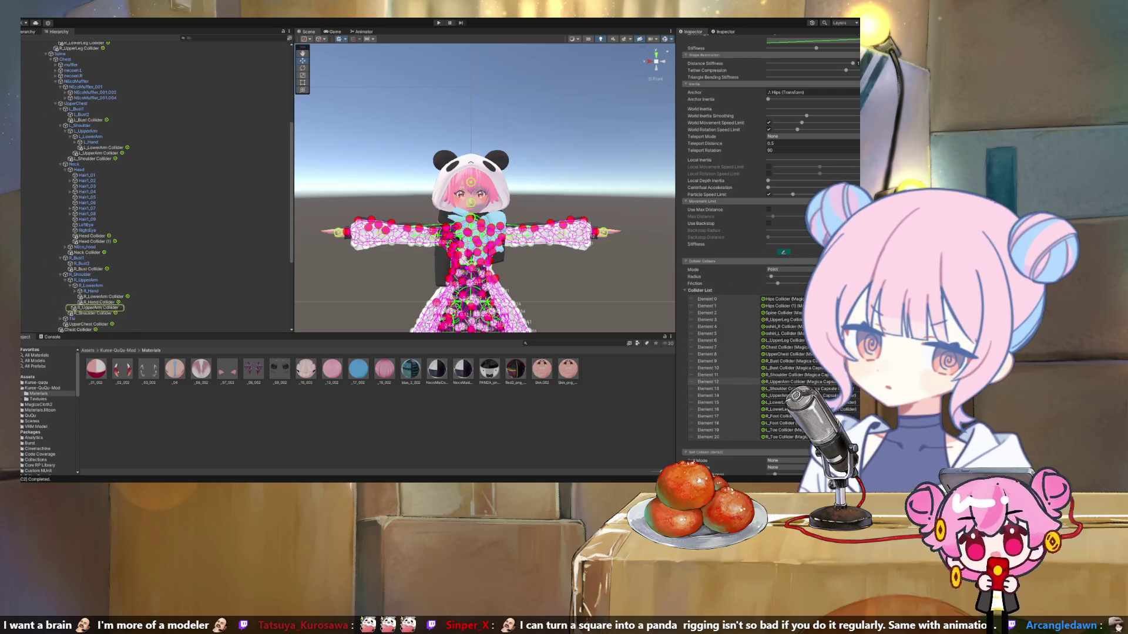
Ping the R_Foot, L_Toe and R_Toe colliders and the outfit source mesh, then select Shoes.
click(781, 416)
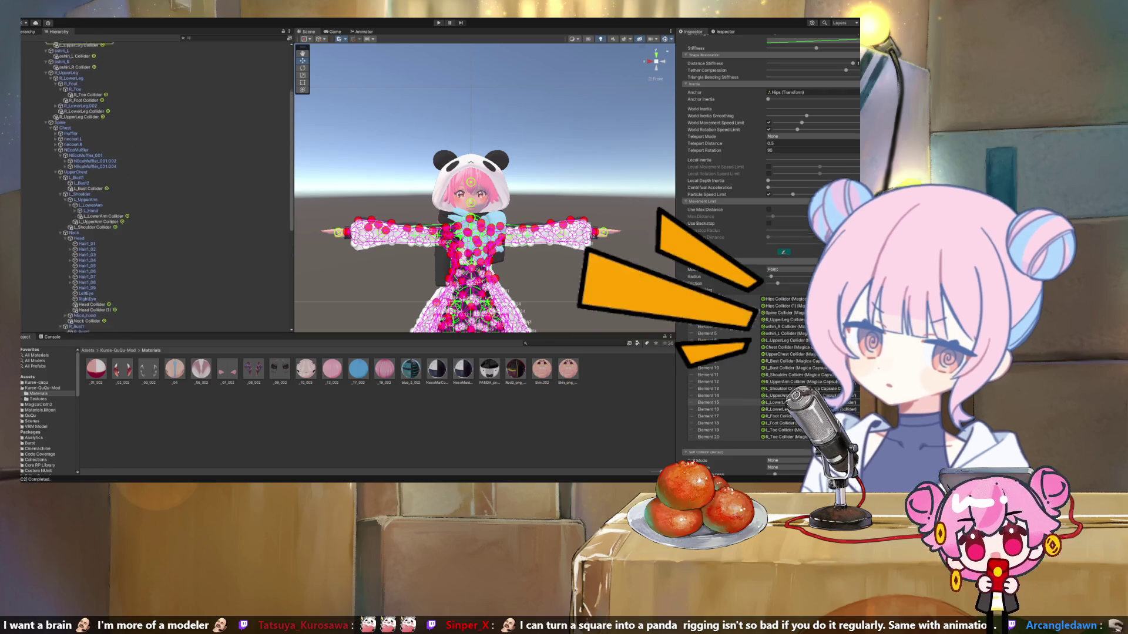
click(781, 430)
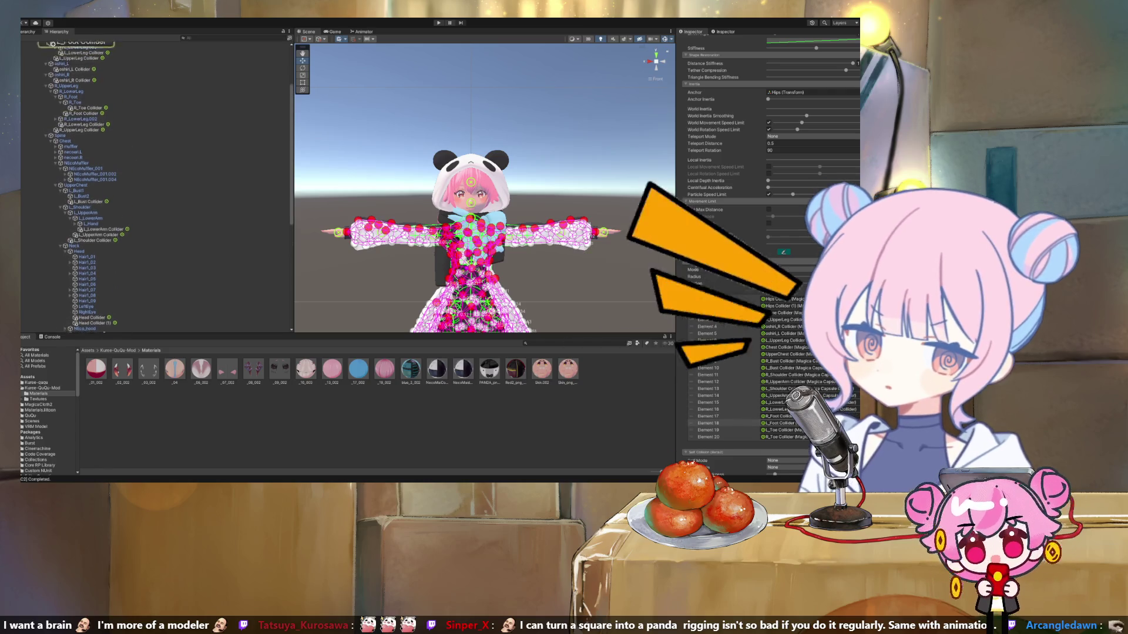
click(781, 437)
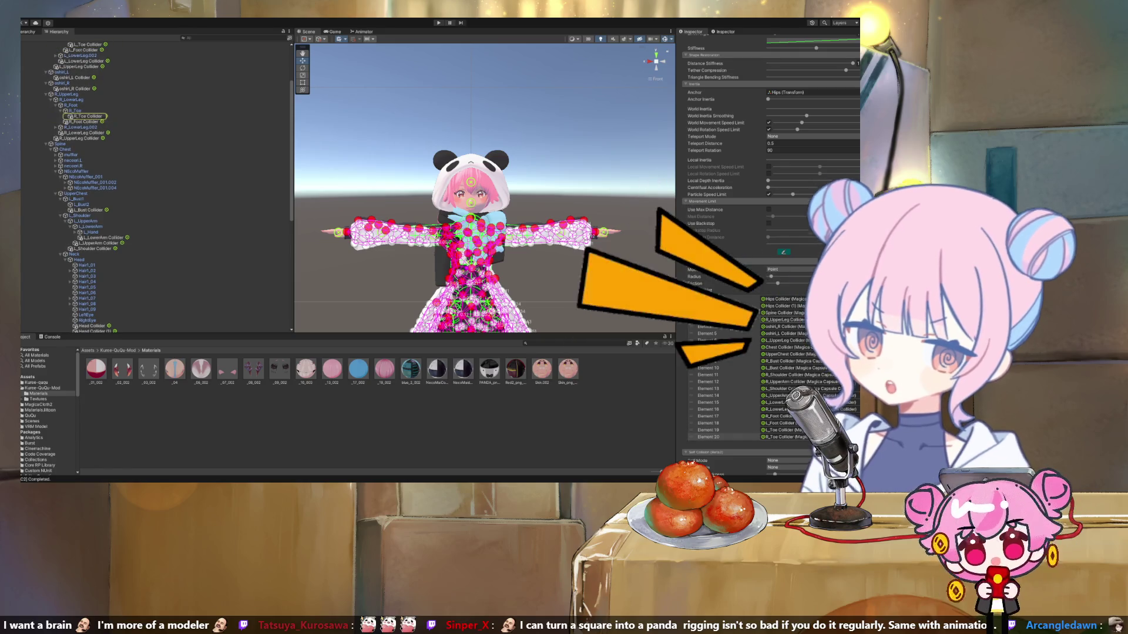
scroll(763, 264, up, 5)
scroll(764, 235, up, 3)
click(798, 163)
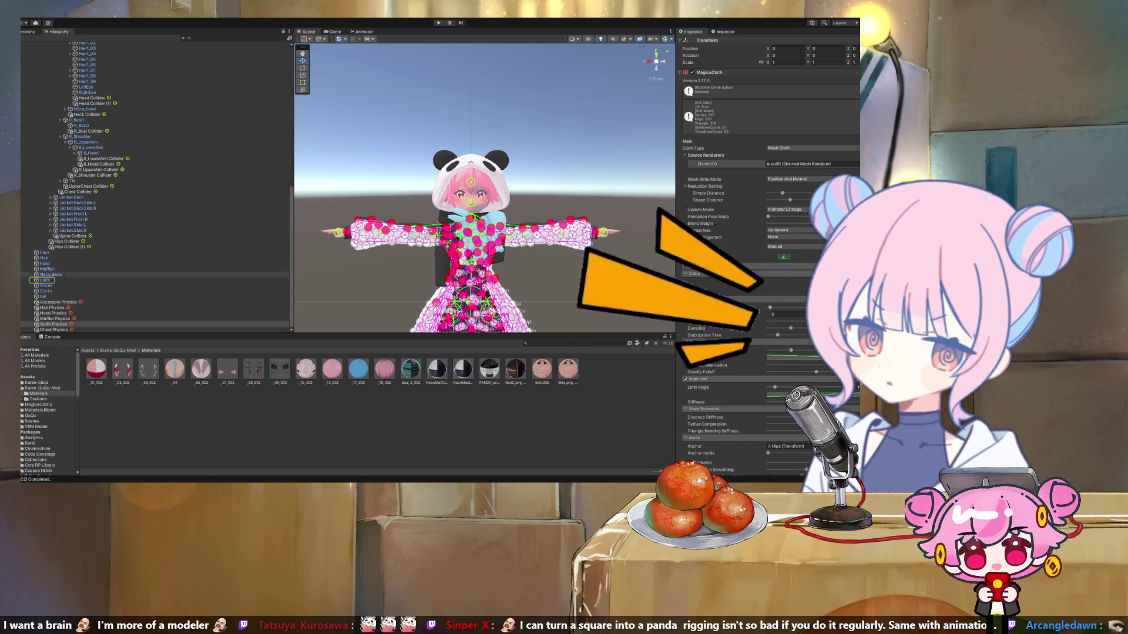
click(46, 286)
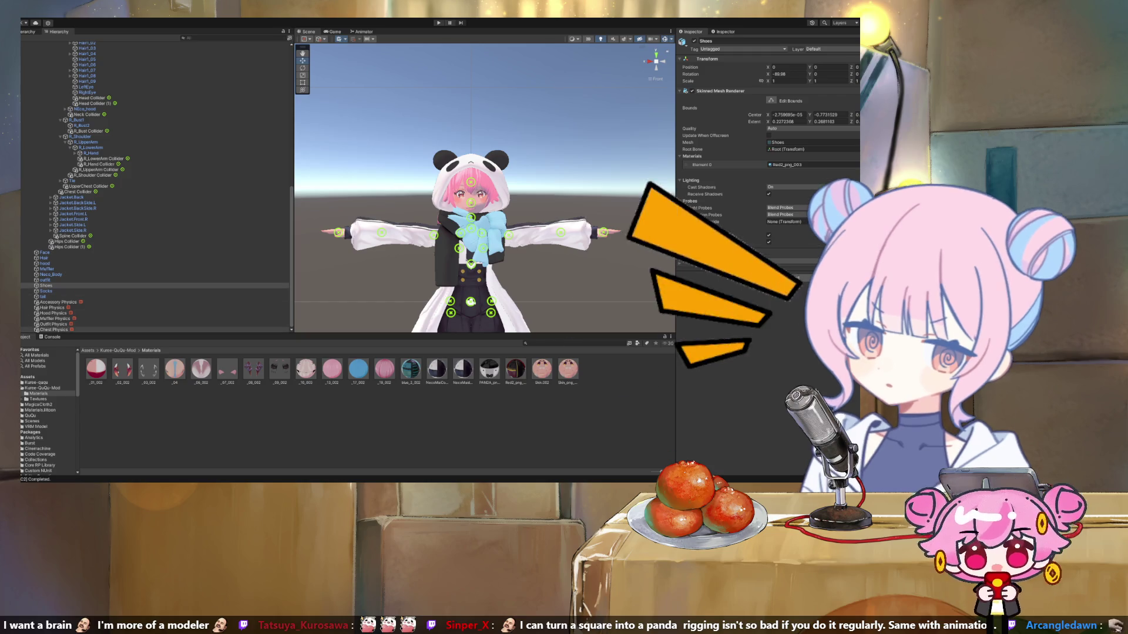
Select the Socks mesh and frame it in the Scene view.
scroll(475, 206, down, 3)
scroll(480, 235, down, 3)
scroll(480, 235, up, 2)
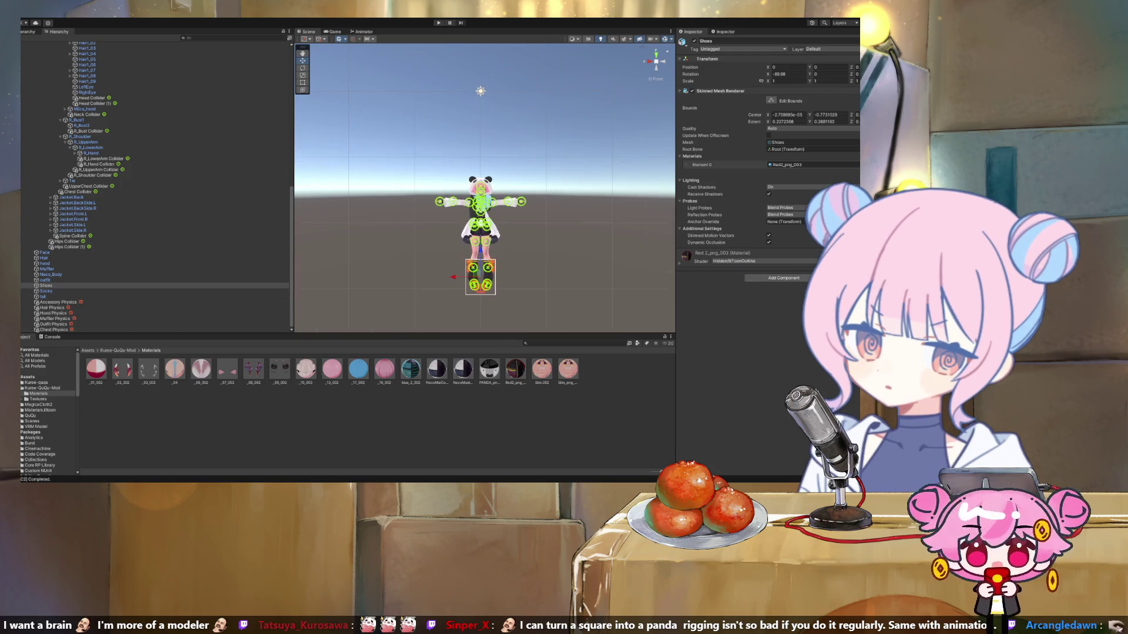
click(46, 291)
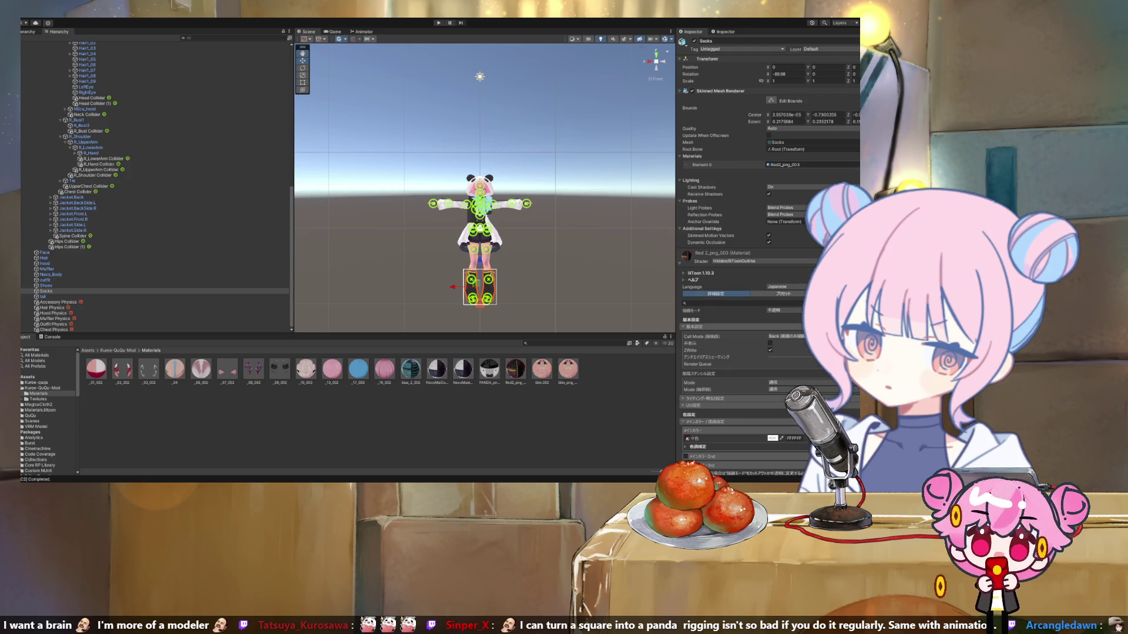
key(f)
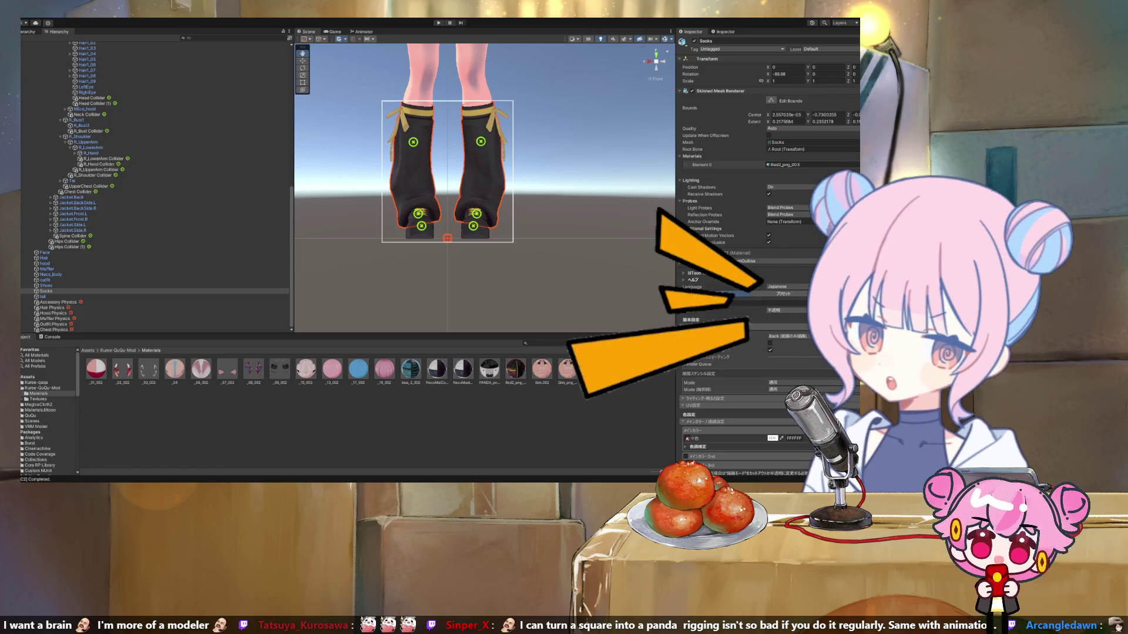
Switch the socks' lilToon material to Fur, compare with Shoes, then undo back to opaque.
click(781, 309)
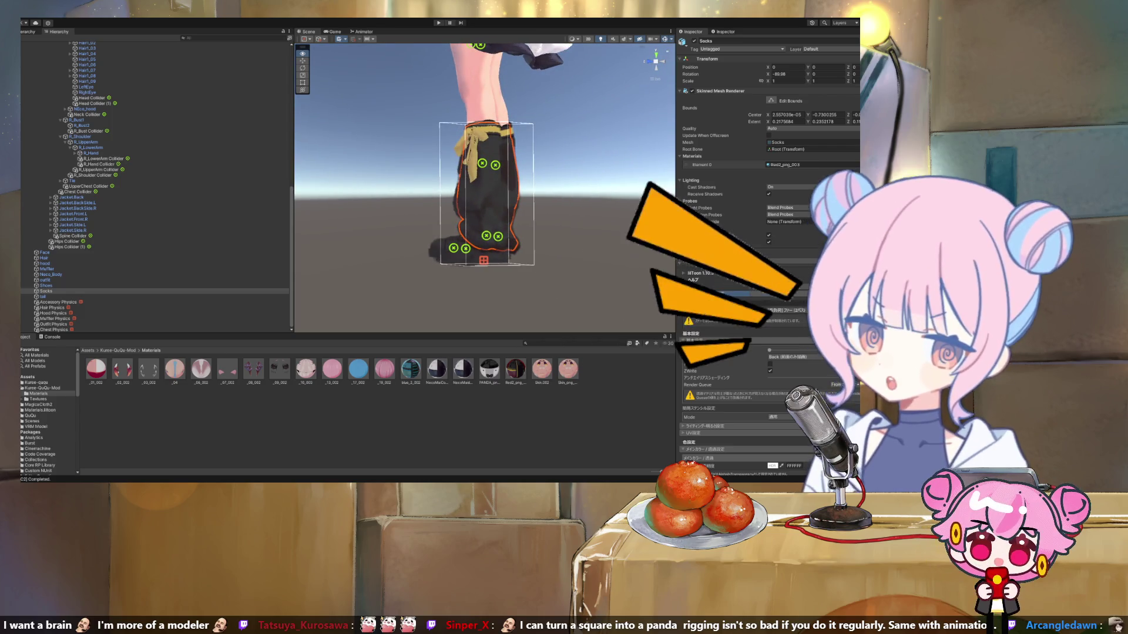
click(46, 286)
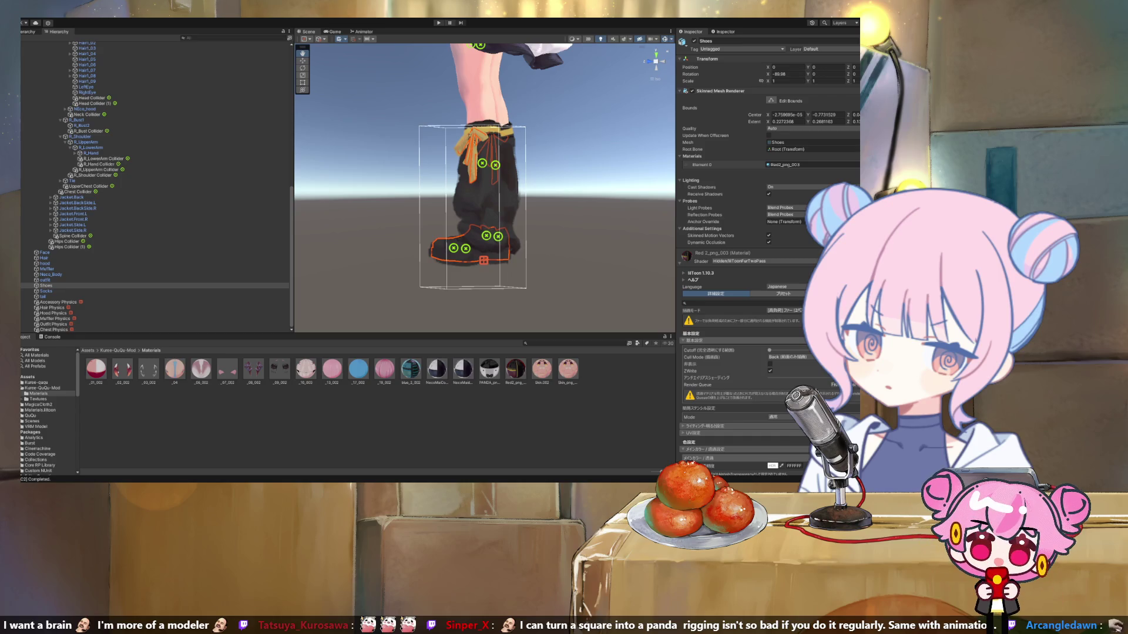
click(46, 291)
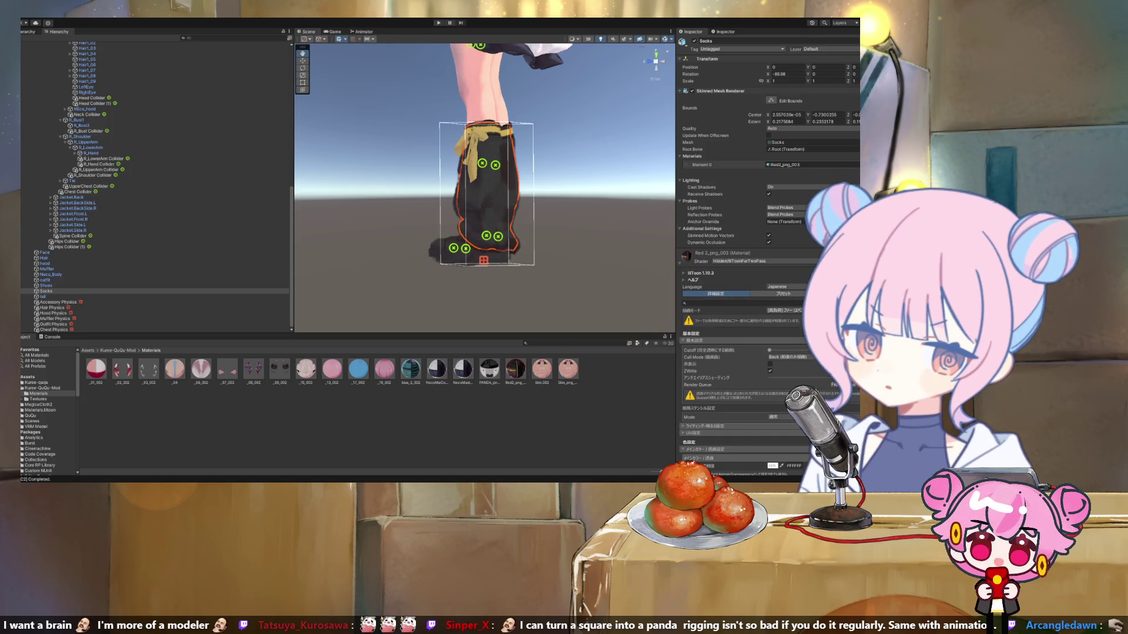
key(ctrl+z)
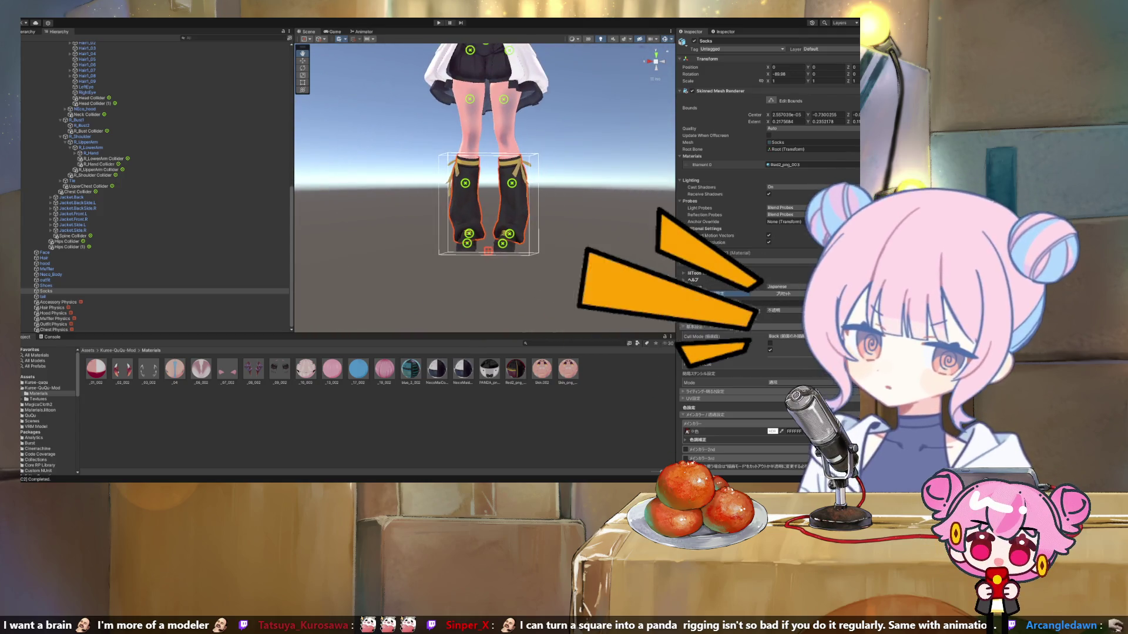
Frame the character's head, select Shoes and open its Red2_png_003 material.
scroll(484, 188, down, 5)
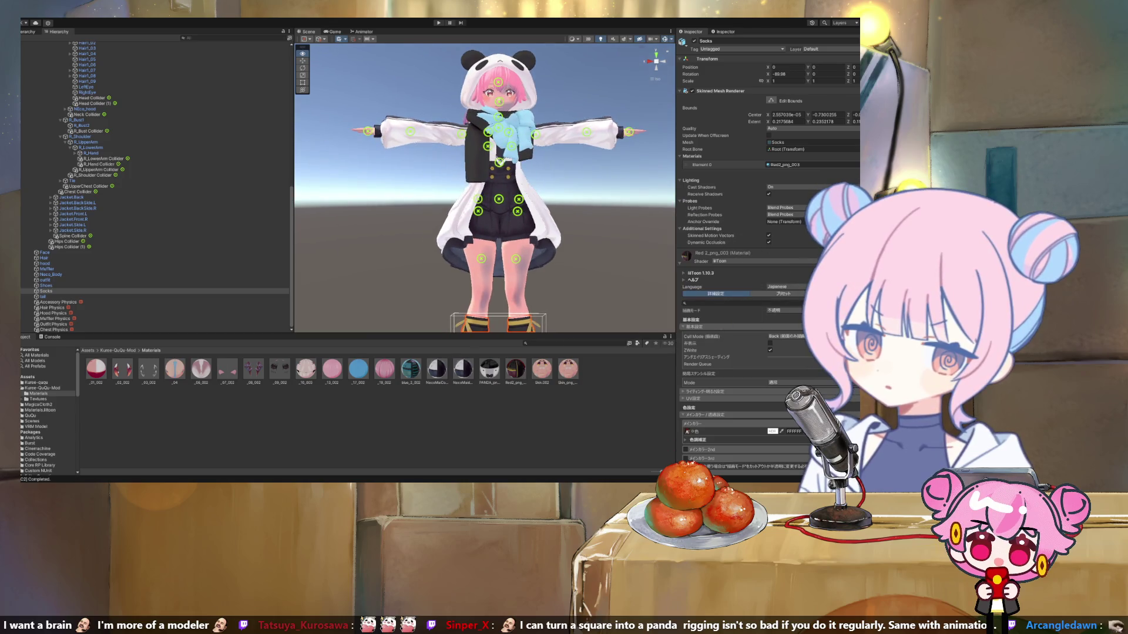
scroll(390, 276, down, 4)
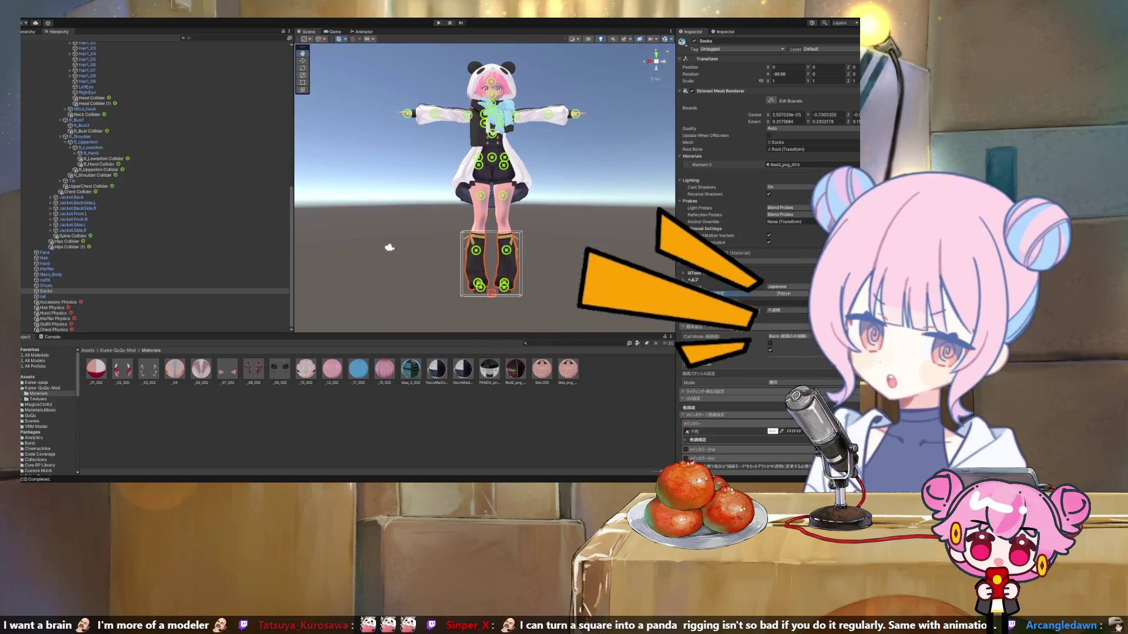
scroll(362, 265, up, 3)
drag(358, 266, 351, 324)
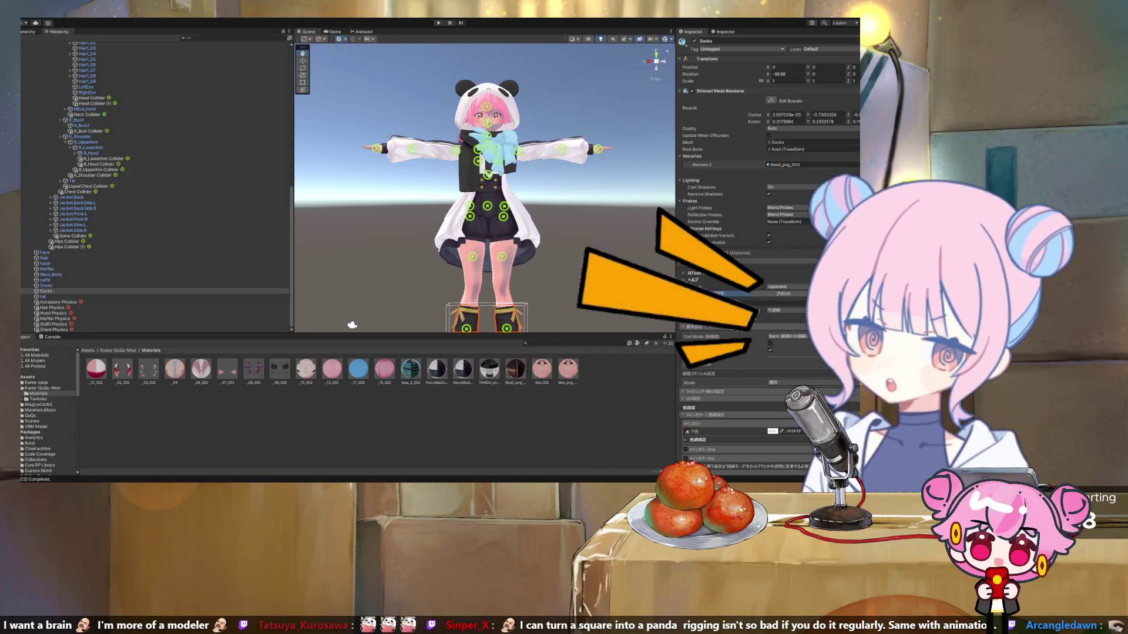
scroll(396, 280, down, 3)
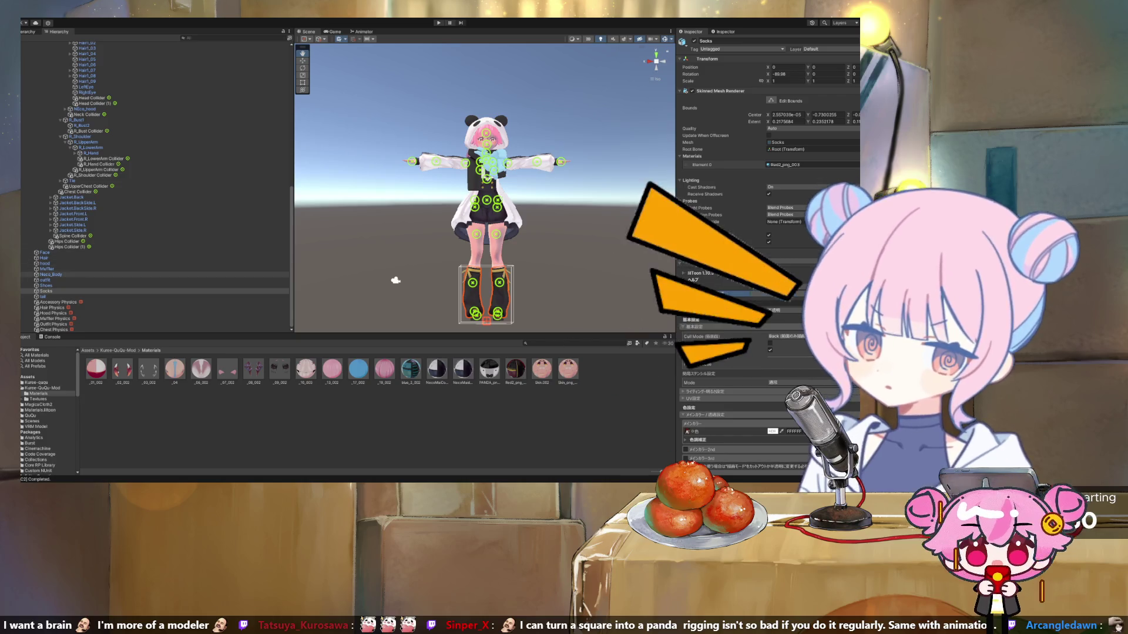
key(Up)
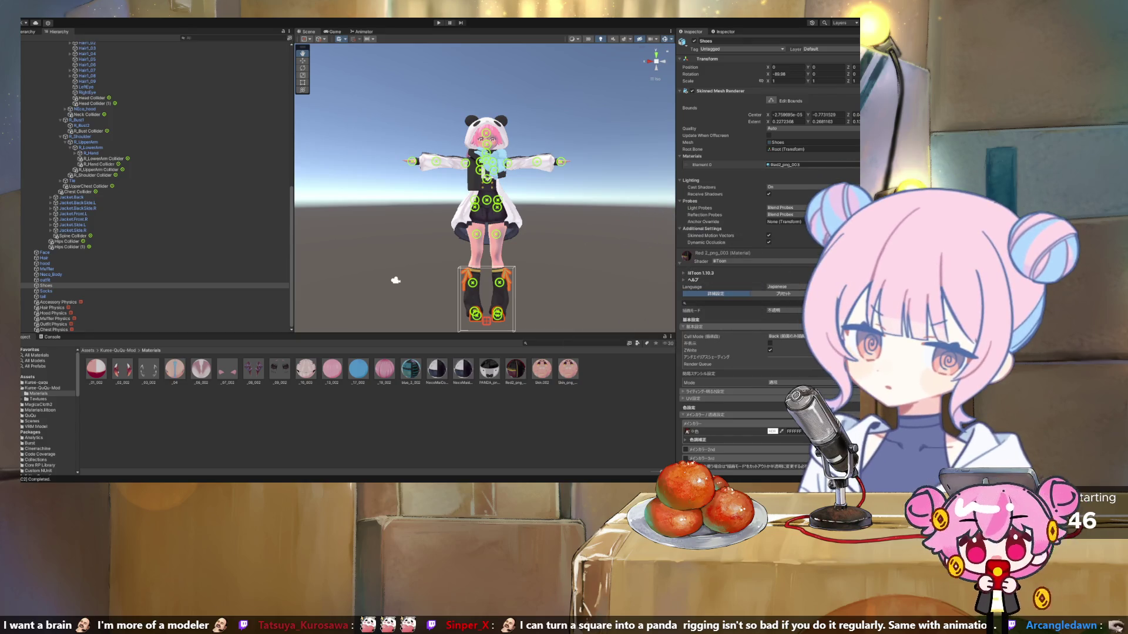
key(ctrl+d)
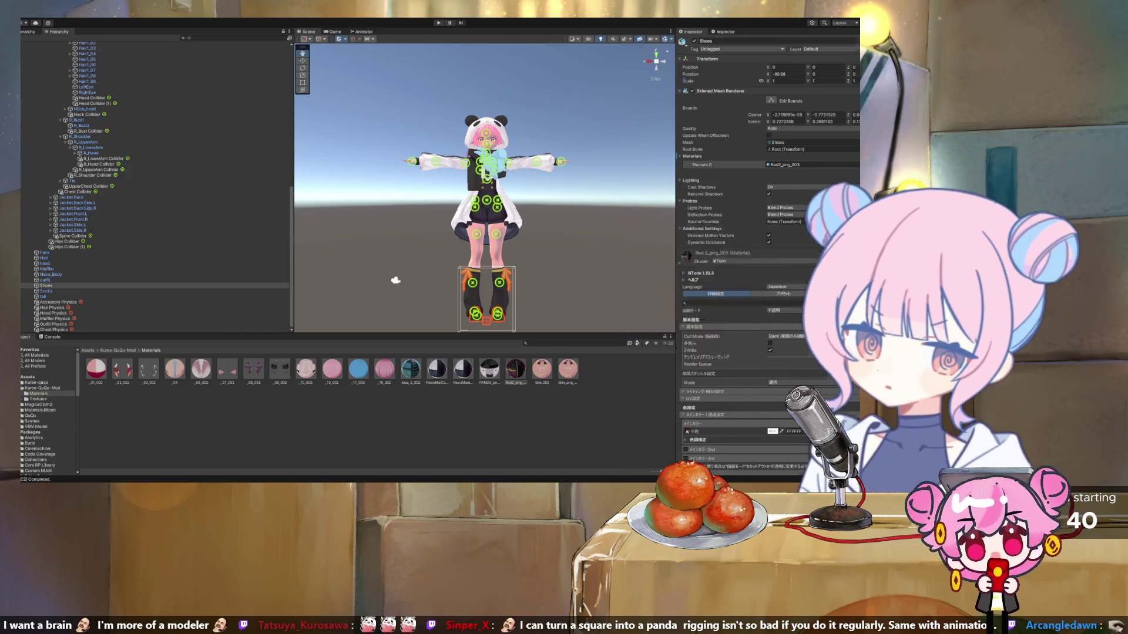
click(515, 369)
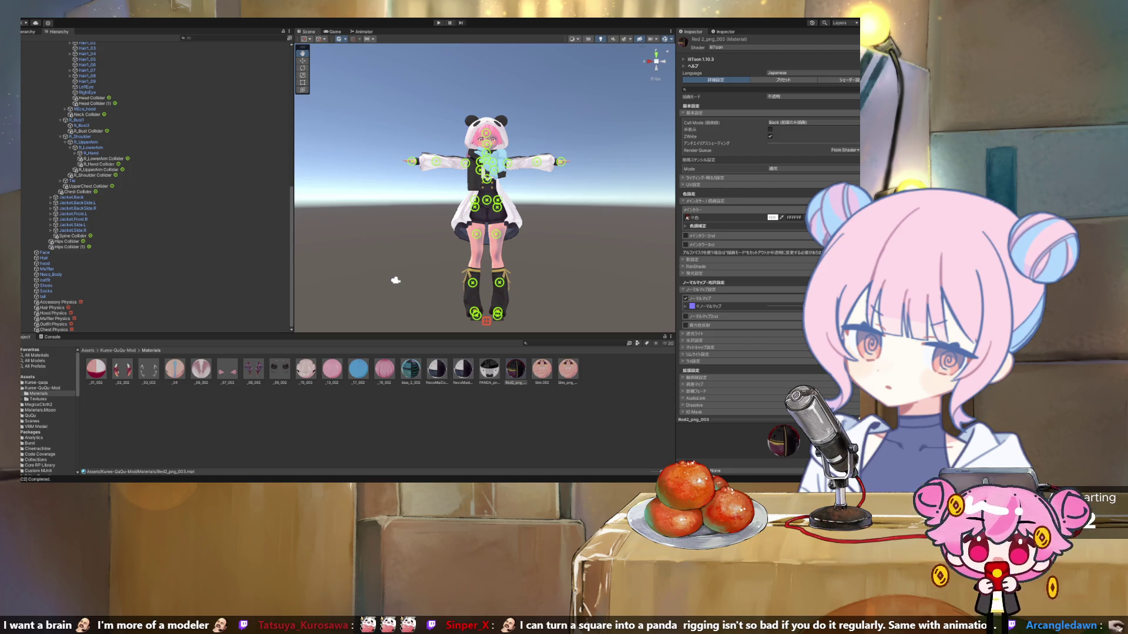
Compare the NecoMaidColorFlat, NecoMaiColor_mtoon.001 and Red2_png_003 materials, then go up to Kuree-QuQu-Mod.
key(shift+d)
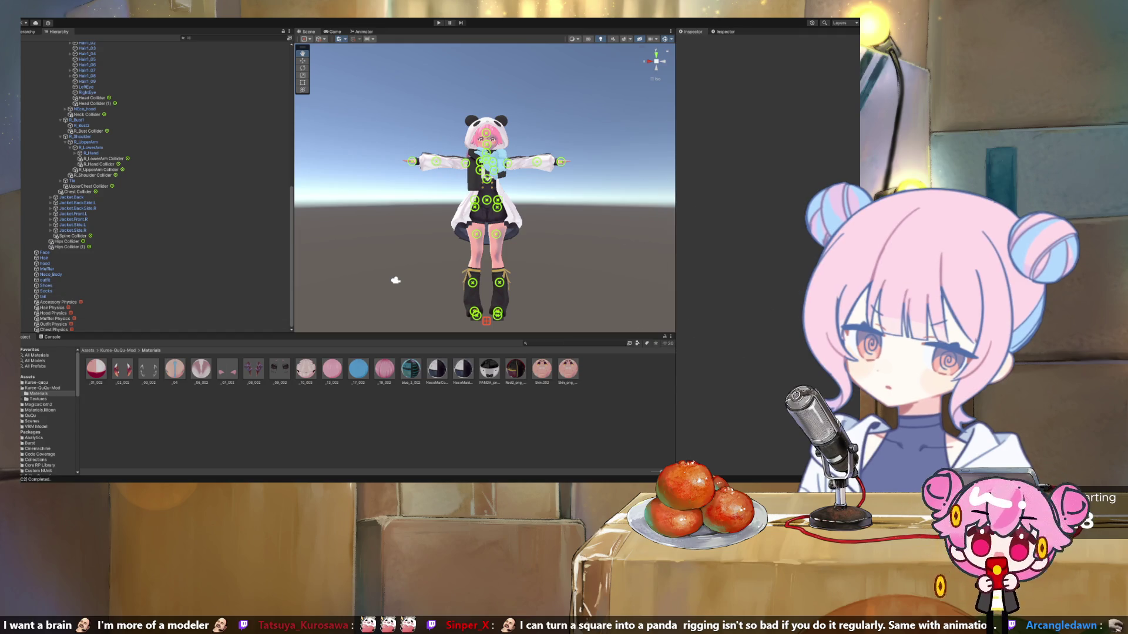
click(463, 369)
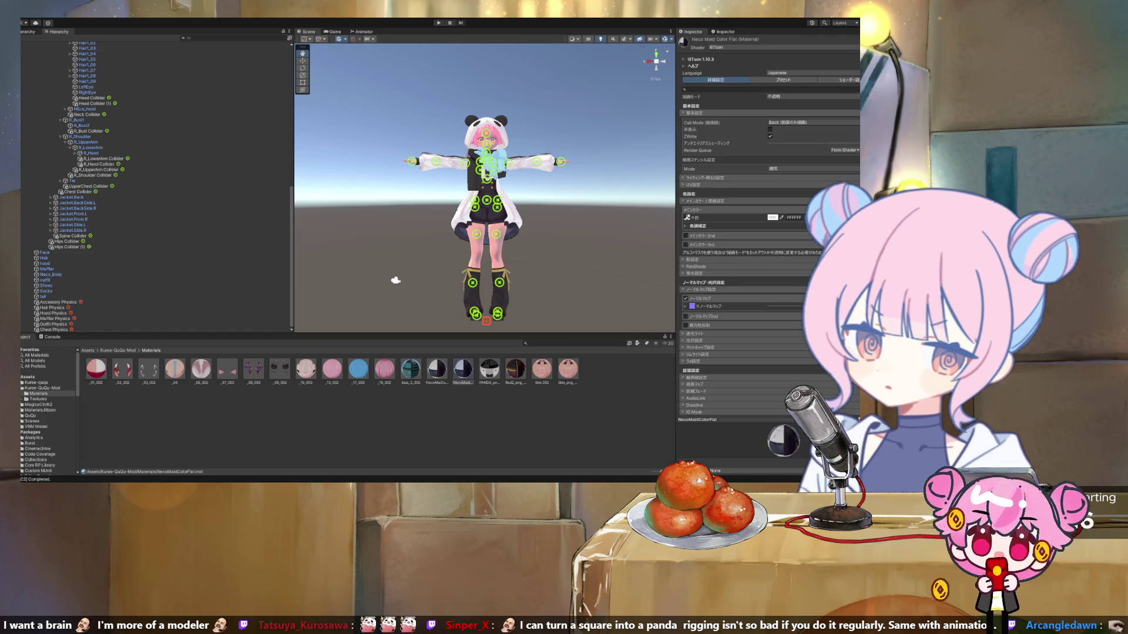
click(437, 369)
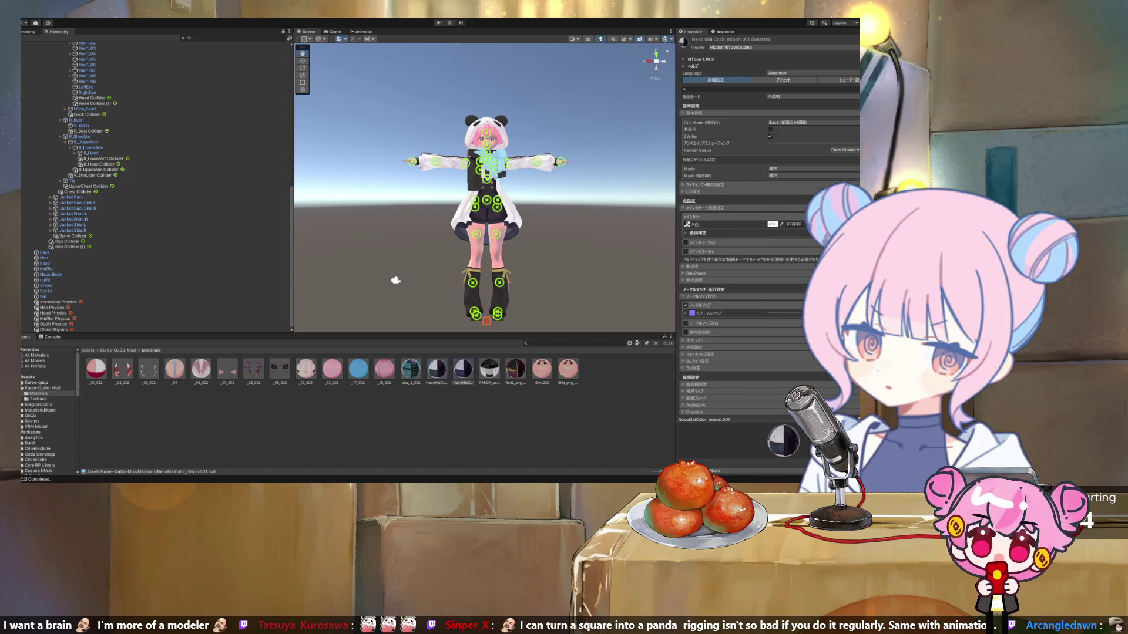
click(515, 369)
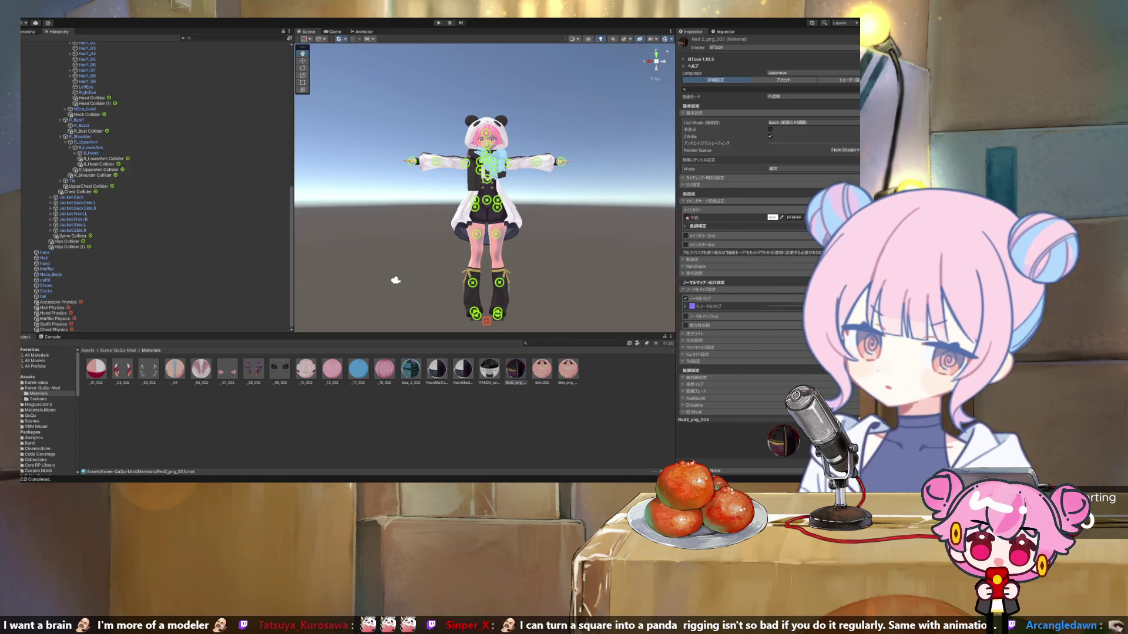
click(463, 369)
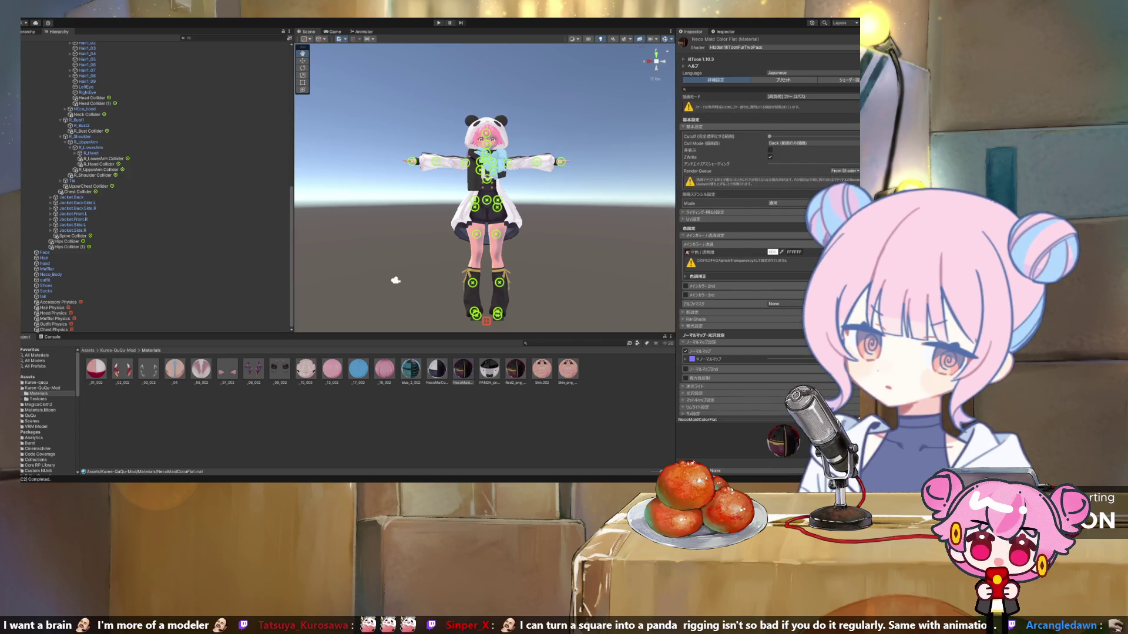
scroll(156, 182, up, 13)
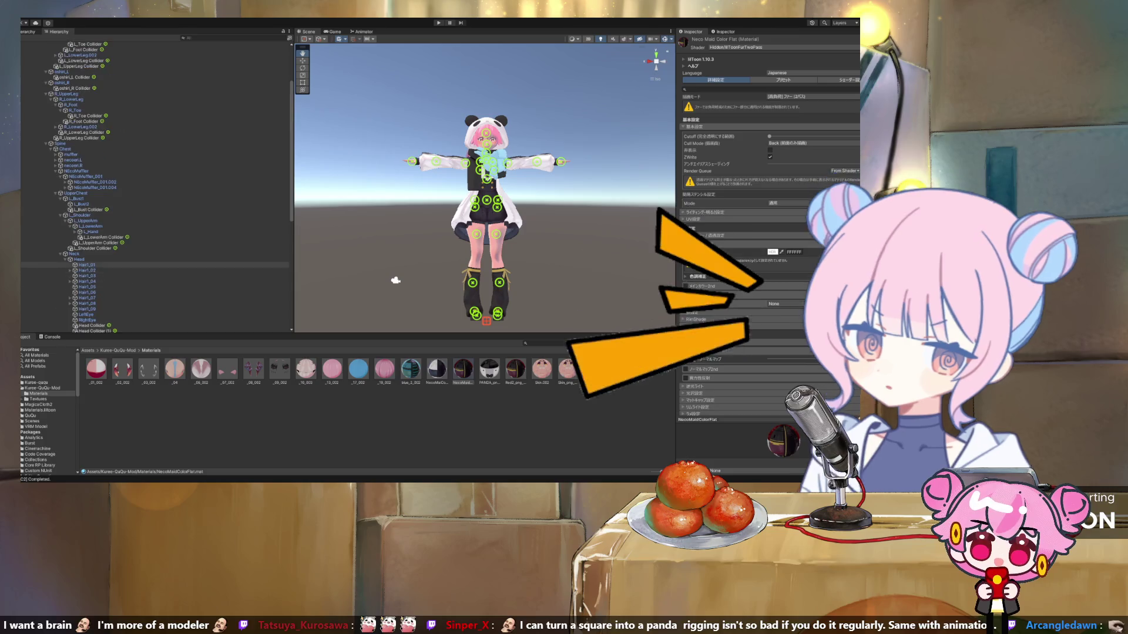
click(43, 388)
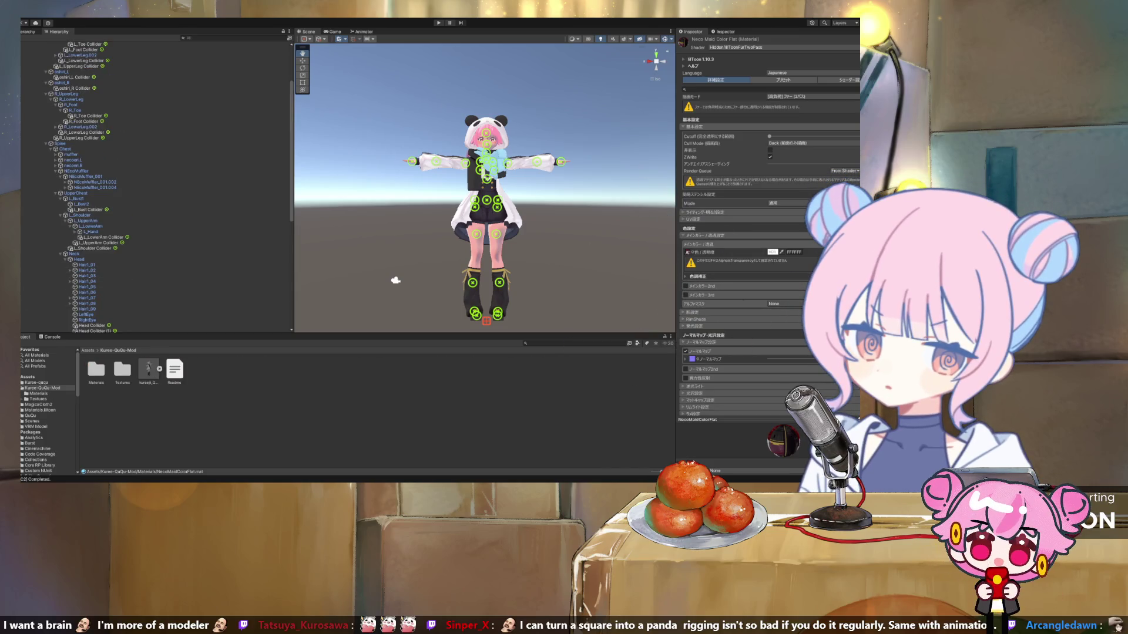
Open the model's import settings and ping the material remapped to Socks.
click(148, 370)
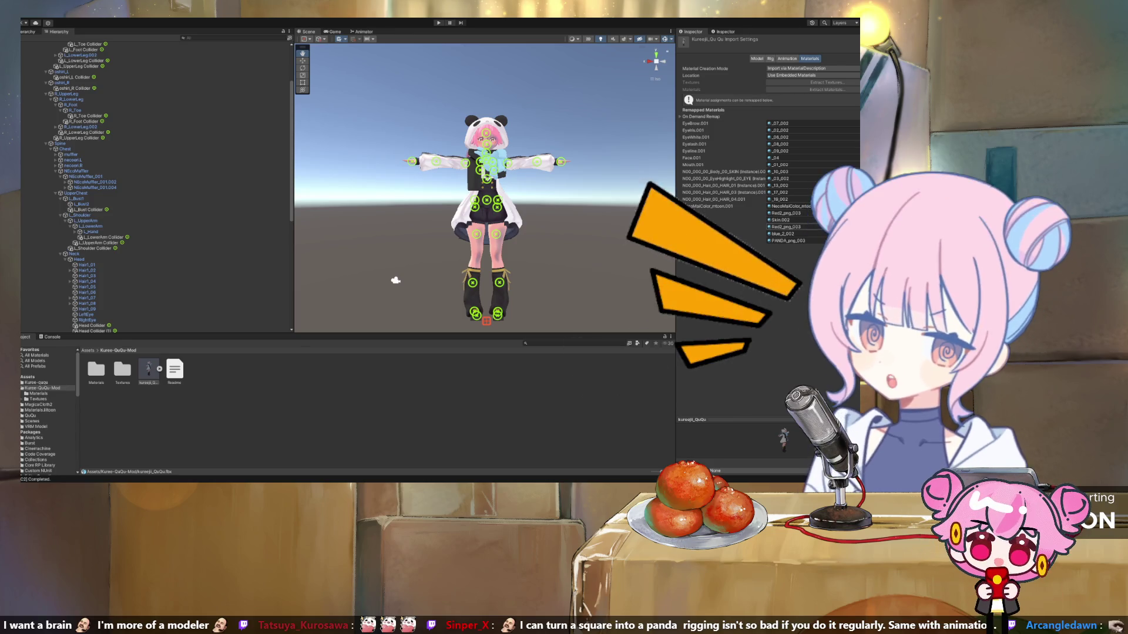
click(787, 213)
click(786, 227)
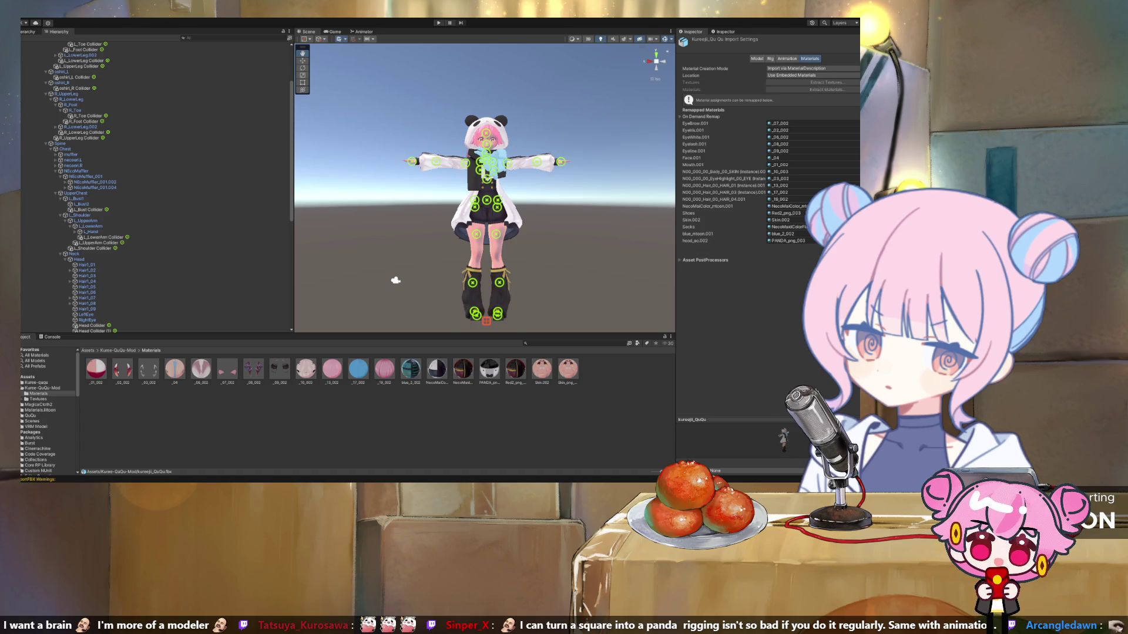
Zoom the Scene view over the legs and boots, then select the avatar root object.
scroll(396, 281, up, 10)
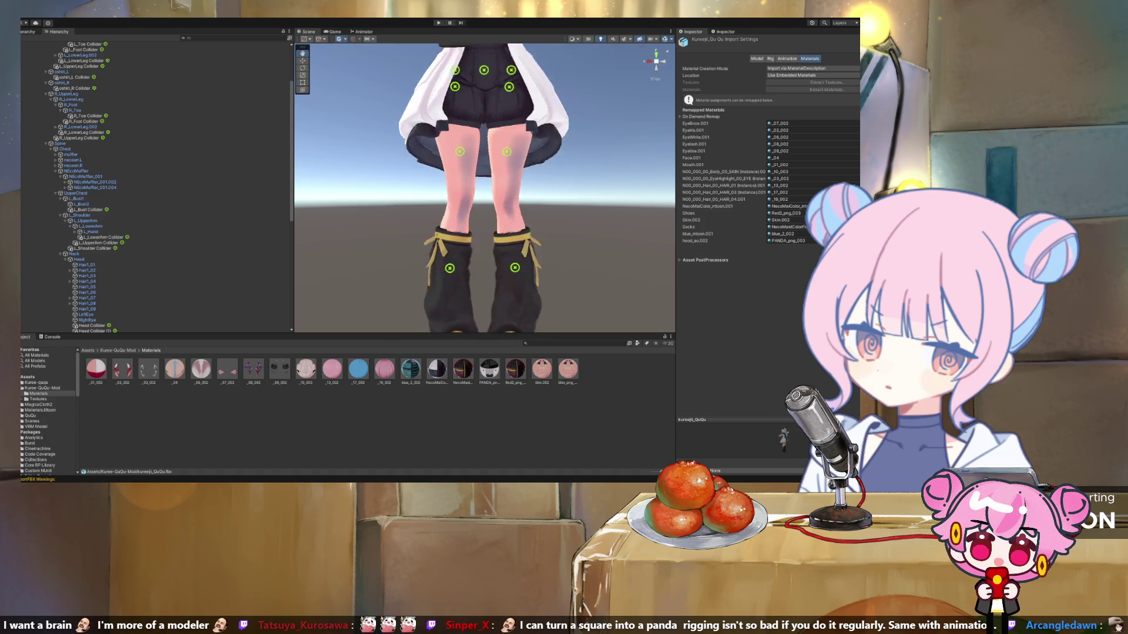
scroll(482, 235, up, 5)
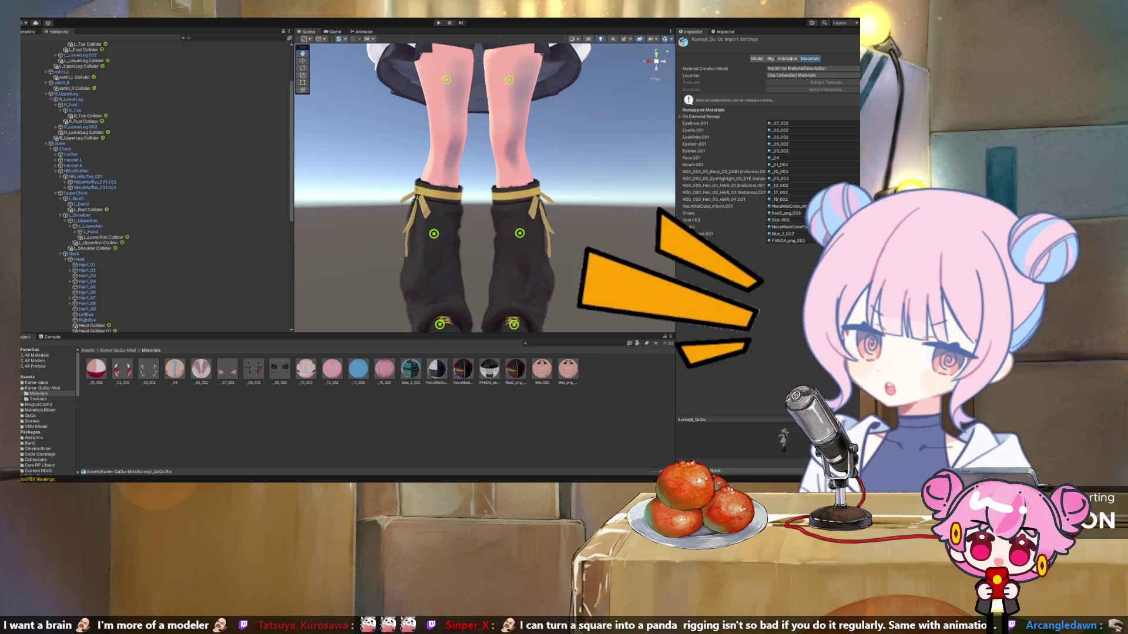
scroll(482, 235, down, 8)
scroll(485, 188, down, 6)
scroll(327, 254, down, 3)
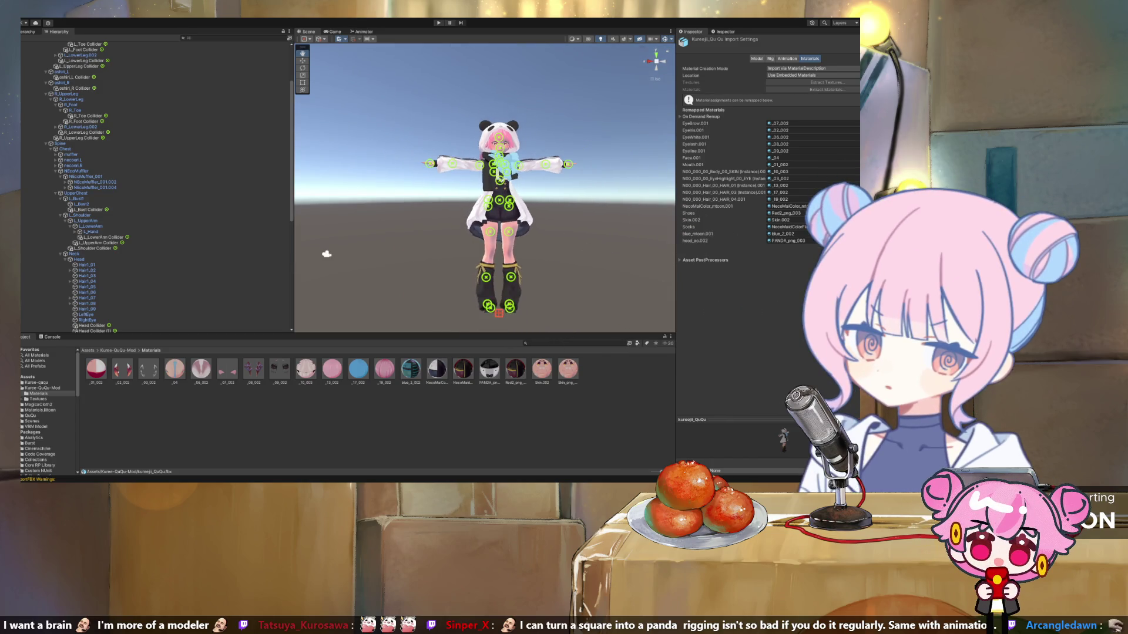
click(488, 228)
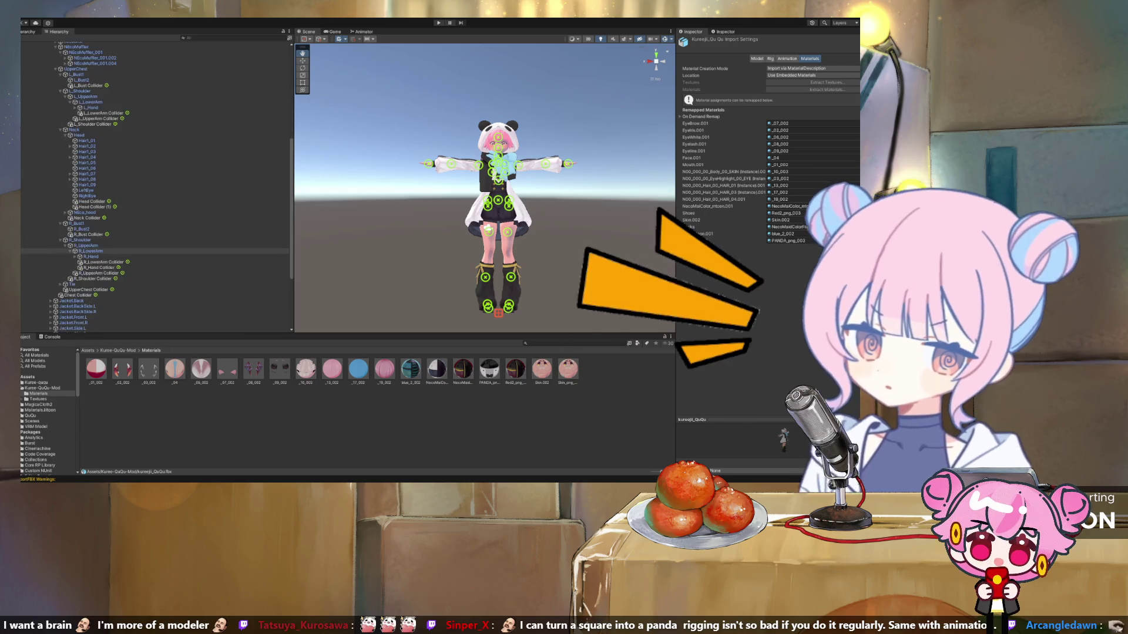
scroll(156, 187, up, 2)
scroll(155, 187, up, 2)
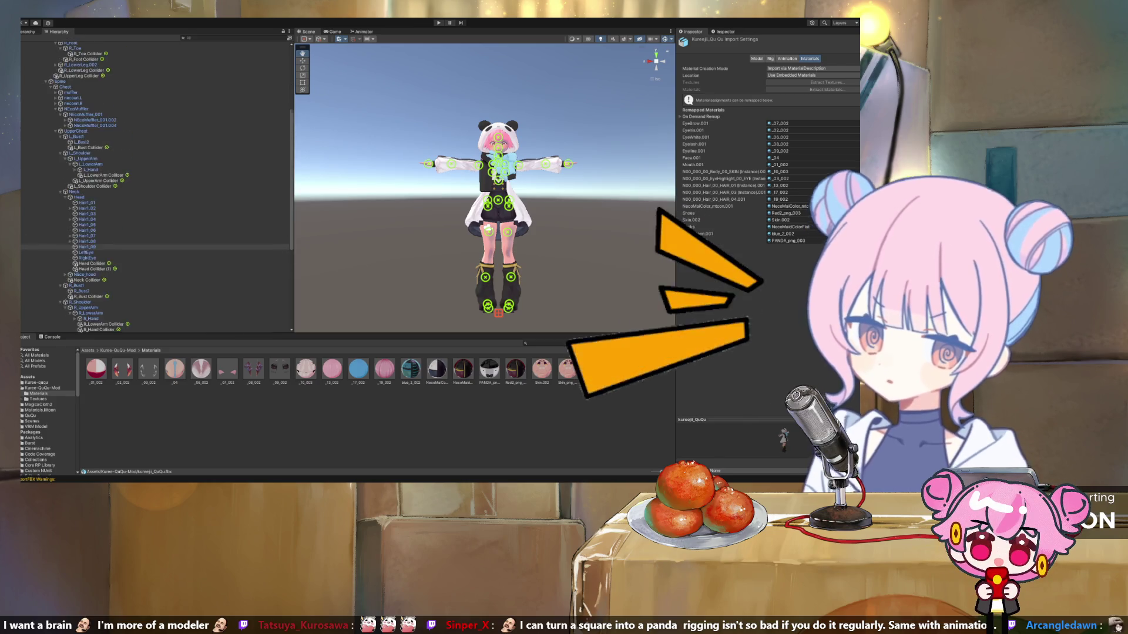
scroll(155, 186, up, 5)
click(49, 71)
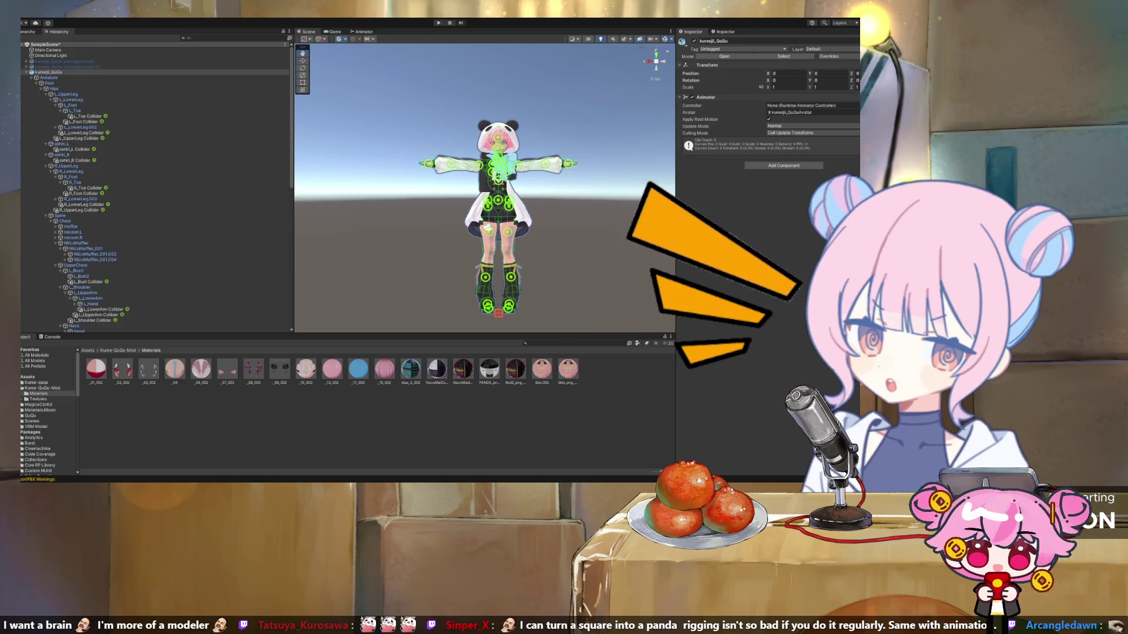
Fold kureeji_QuQu's bone tree so only its meshes and physics objects are listed.
scroll(156, 185, down, 10)
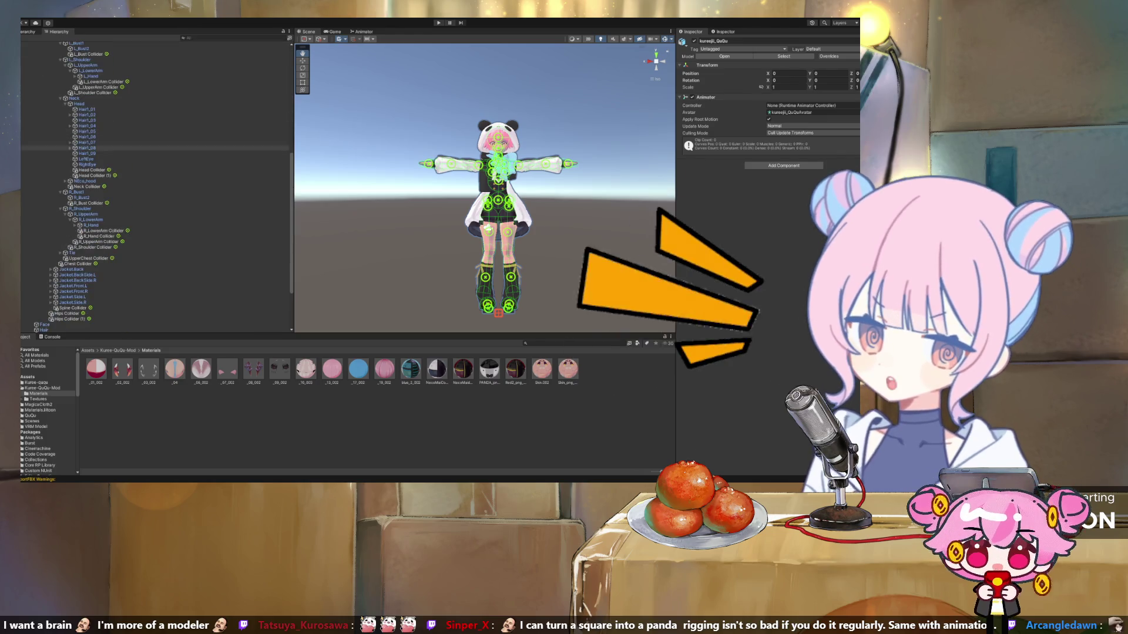
scroll(155, 185, up, 10)
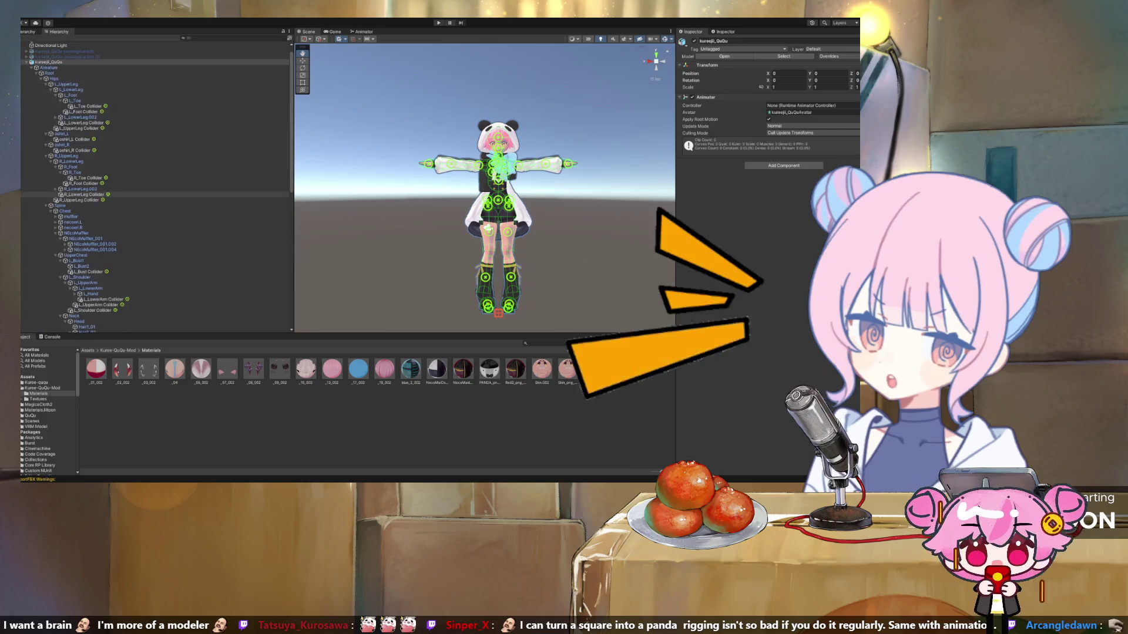
scroll(156, 185, up, 1)
key(Left)
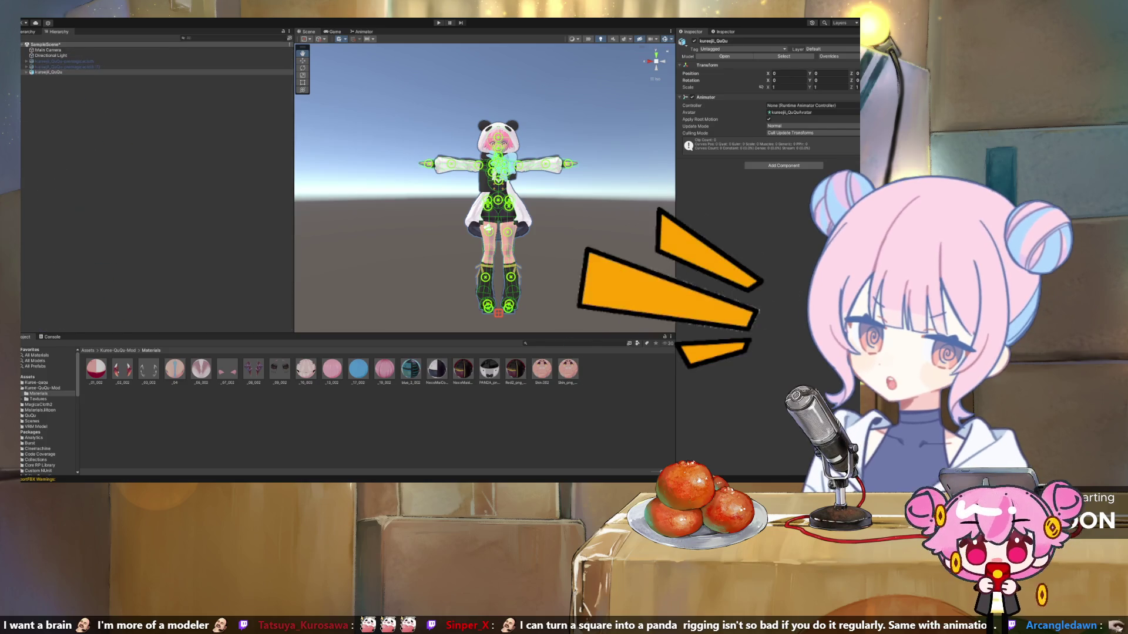
key(Right)
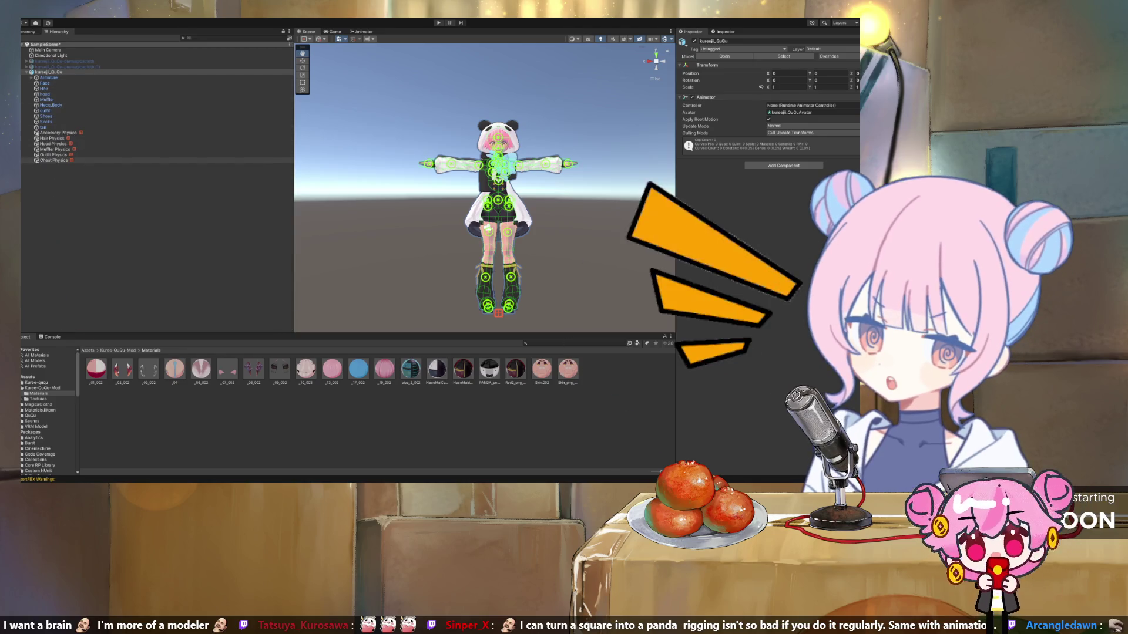
Inspect Chest Physics, pinging its bust root bone and UpperChest anchor in the rig.
click(53, 160)
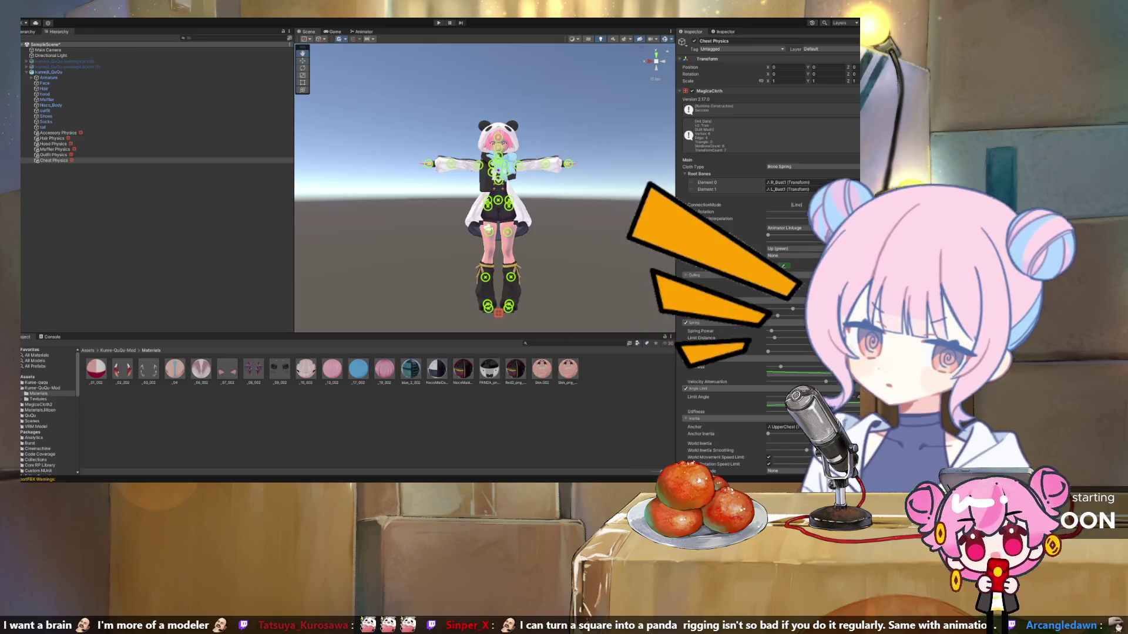
click(790, 182)
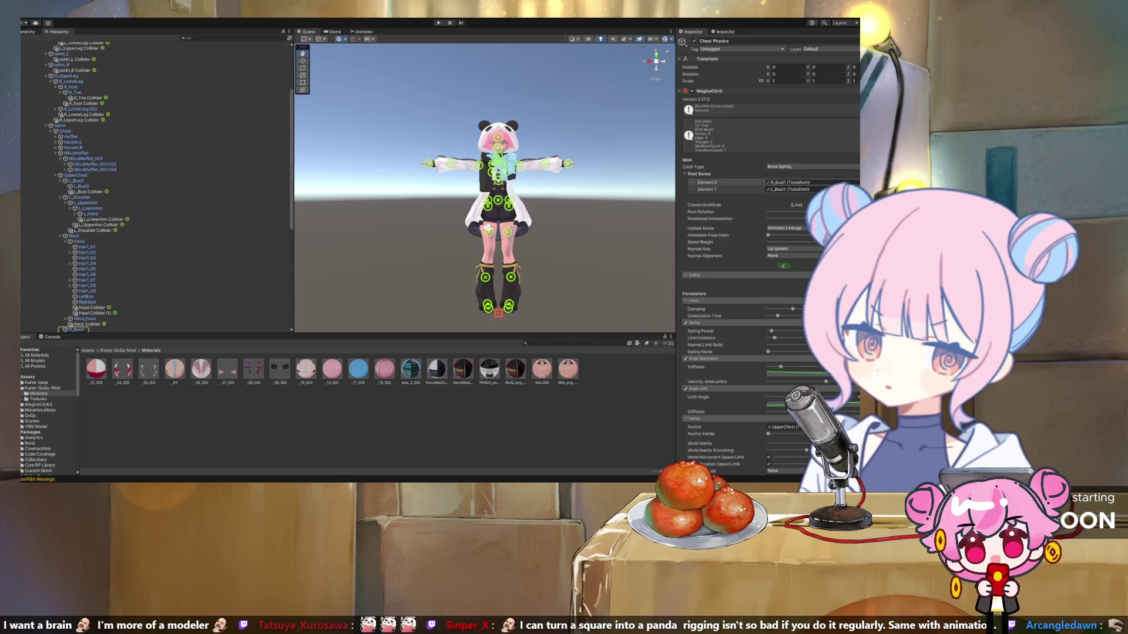
scroll(156, 193, up, 5)
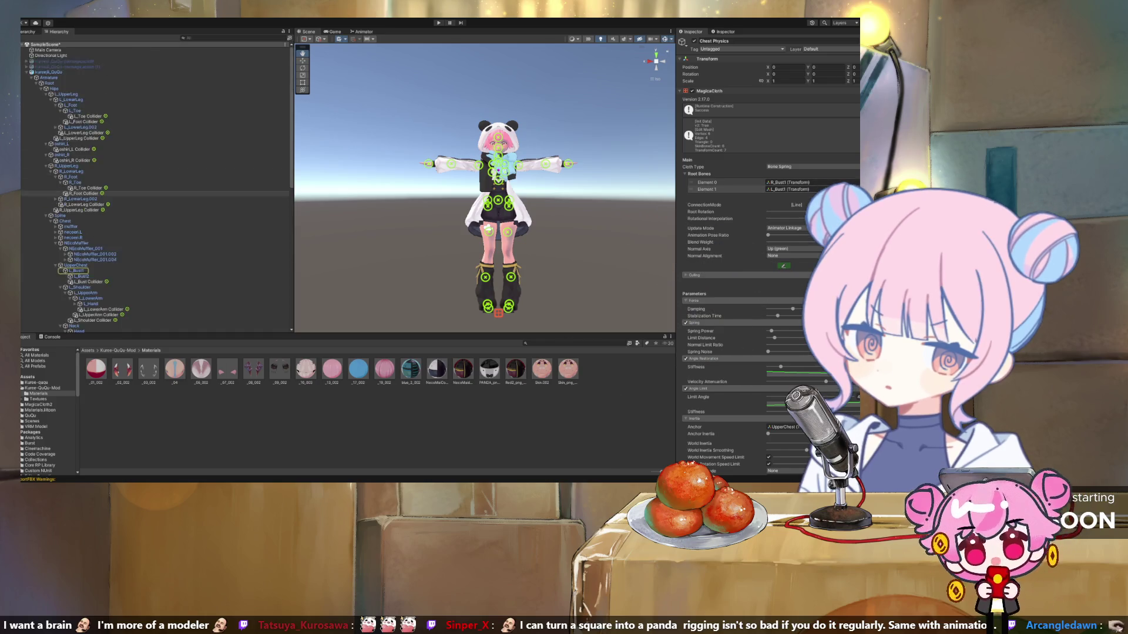
scroll(156, 193, down, 10)
scroll(740, 246, down, 10)
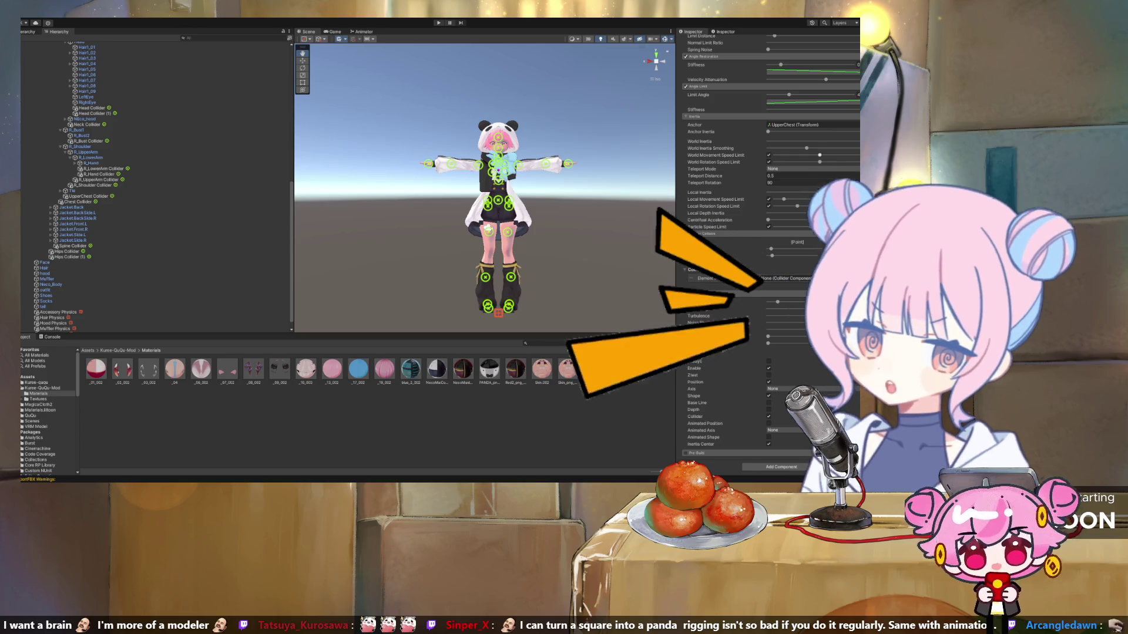
click(796, 124)
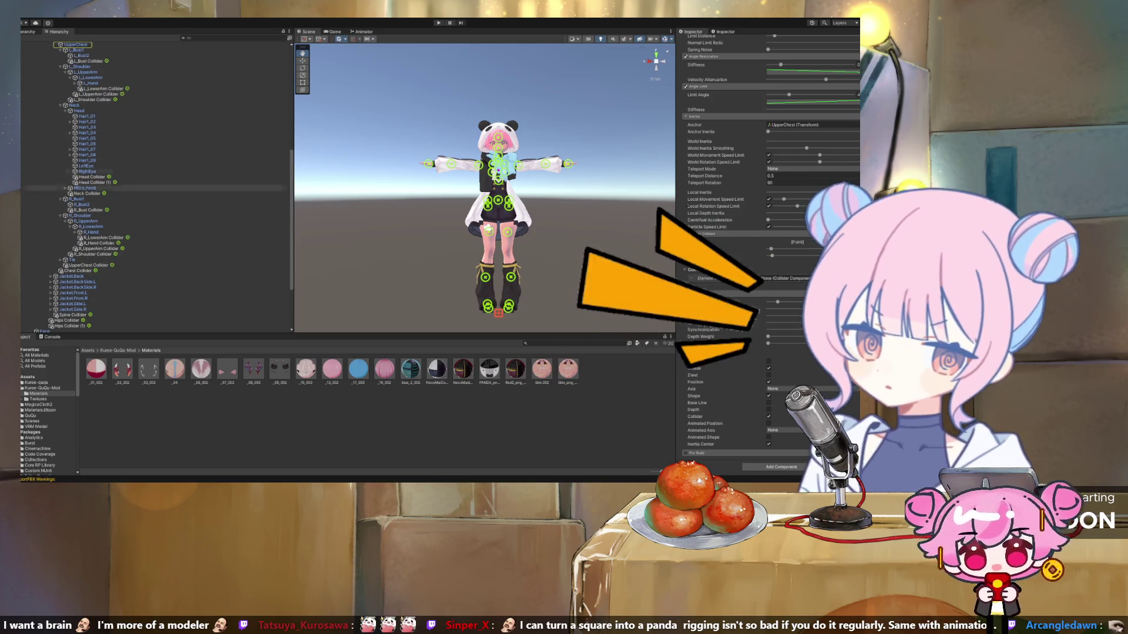
scroll(156, 185, up, 12)
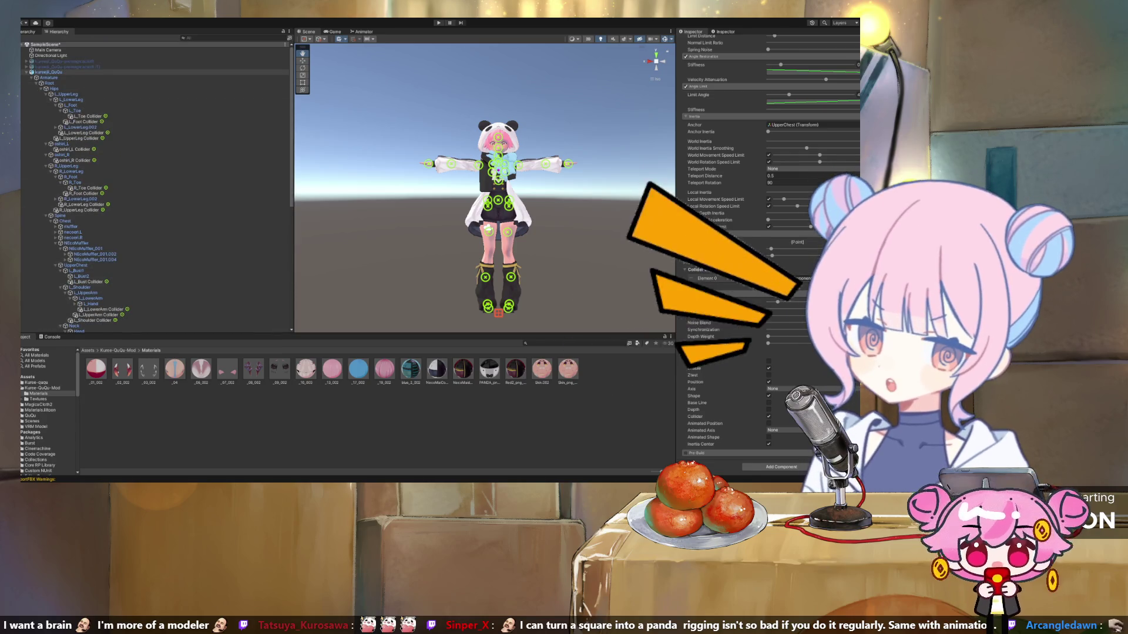
Collapse the hierarchy and return to the Kuree-QuQu-Mod folder's model file.
key(Left)
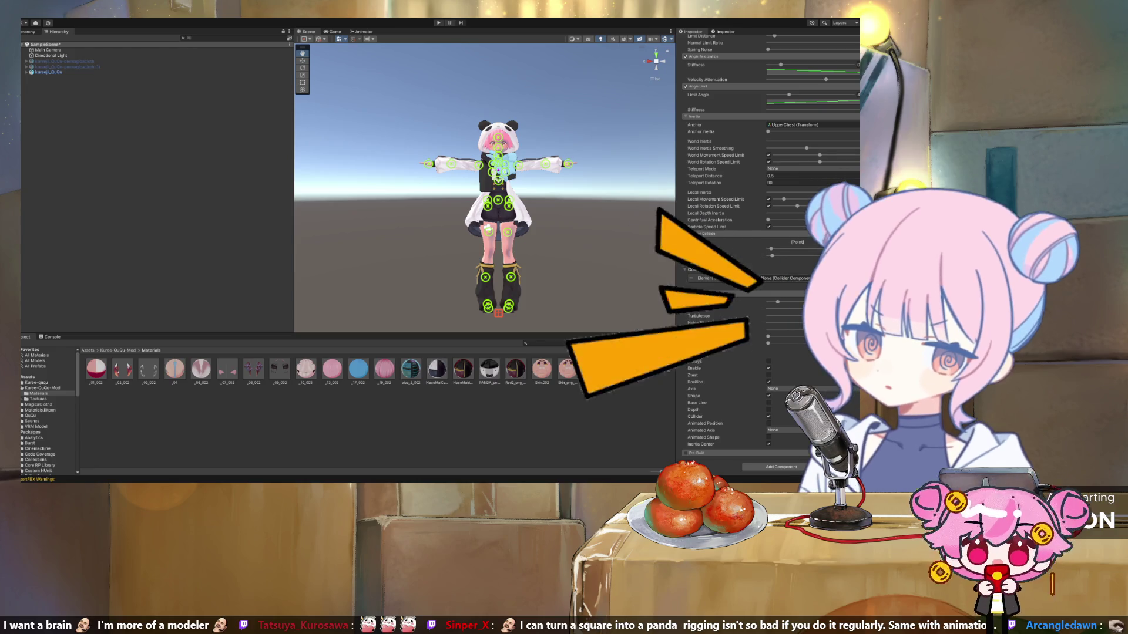
click(42, 387)
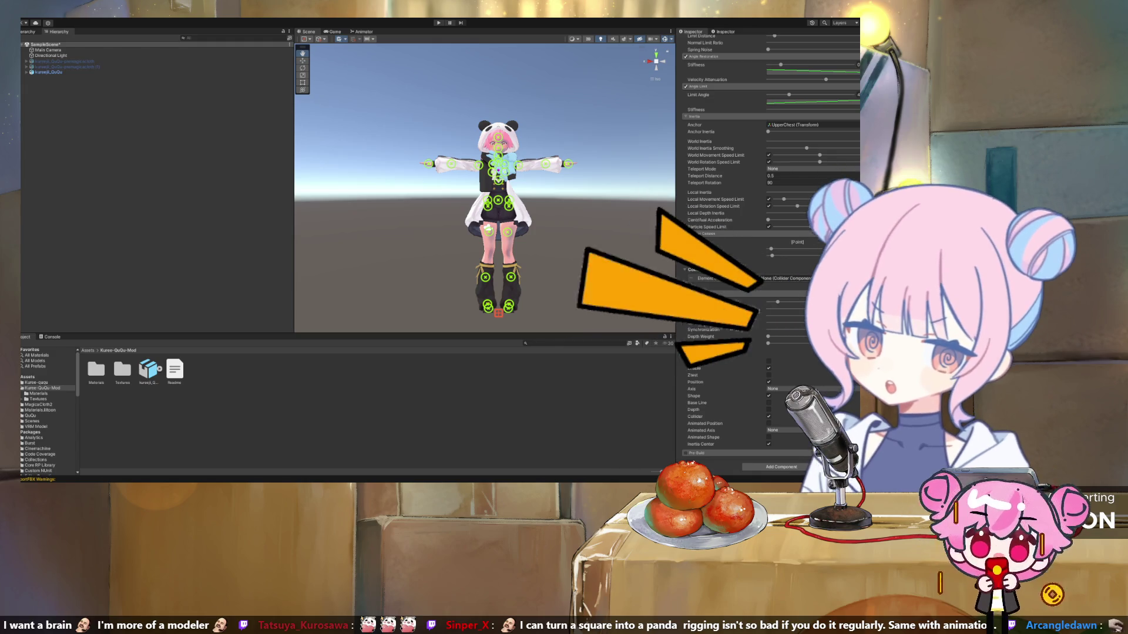
click(160, 369)
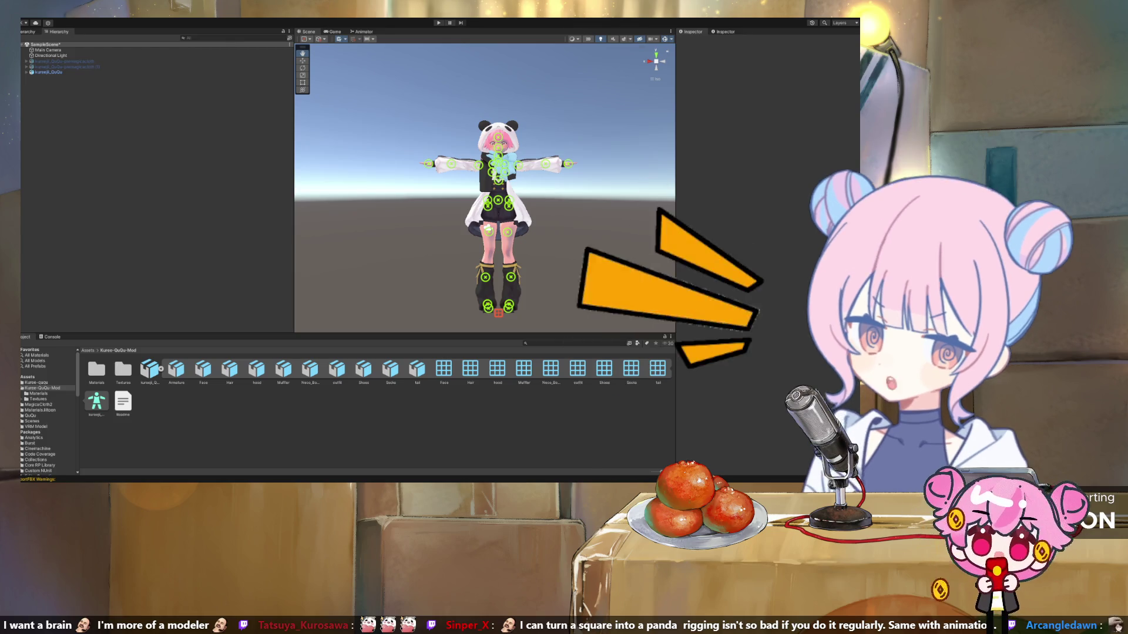
Expand the kureeji_QuQu model, step through its mesh sub-assets, and inspect the Socks mesh.
click(149, 369)
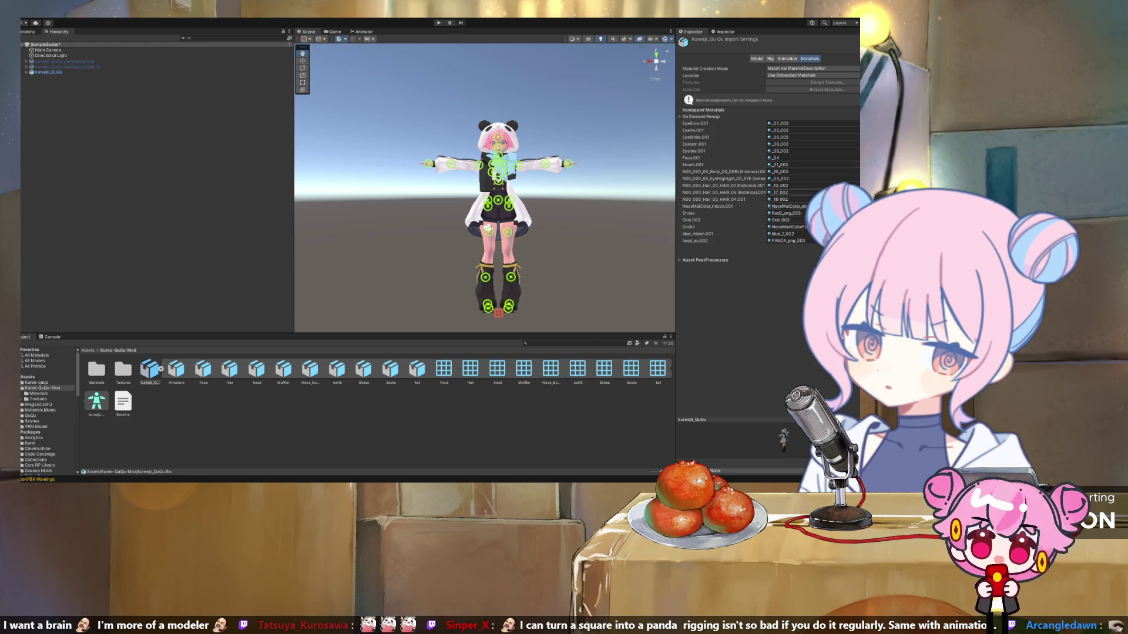
click(49, 72)
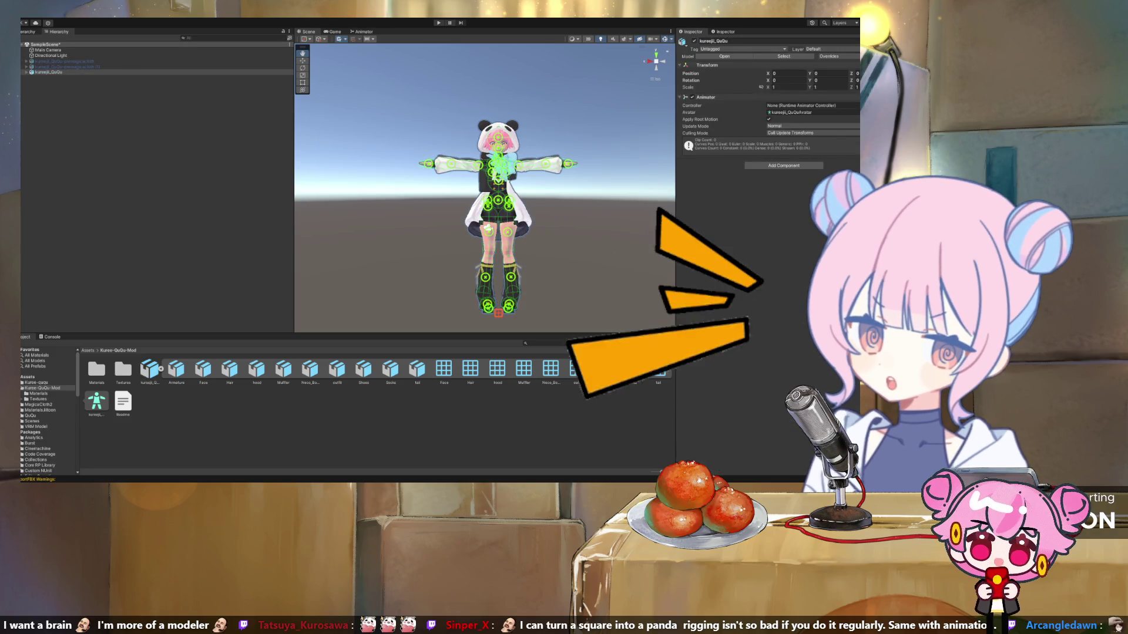
click(177, 369)
key(Right)
key(Right)
key(Right)
key(Right)
key(Right)
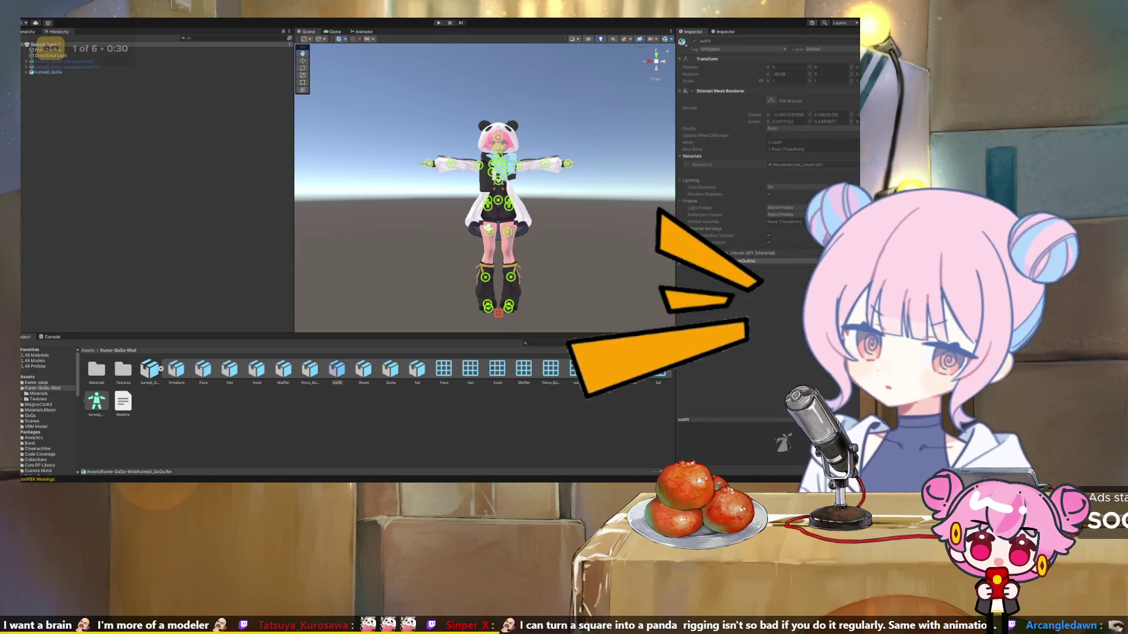
key(Escape)
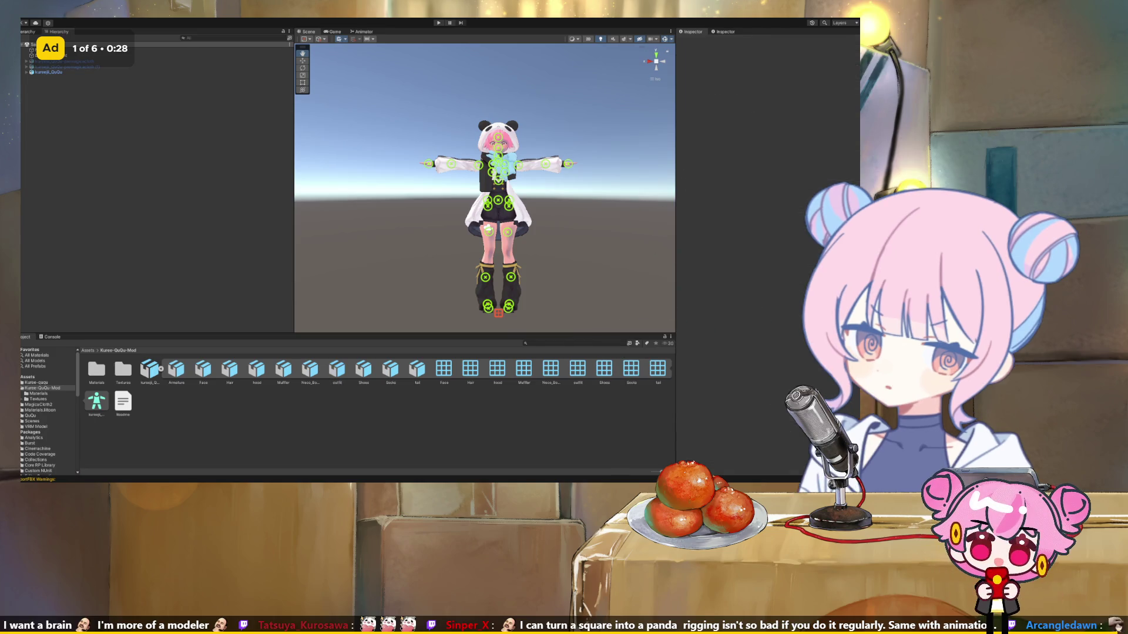
click(390, 369)
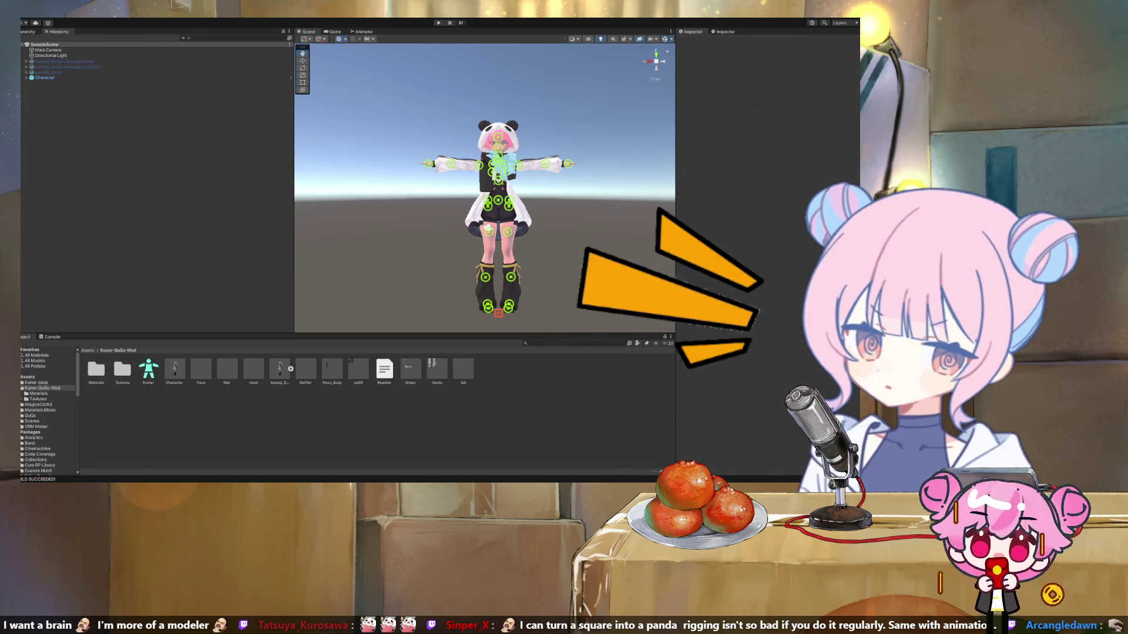